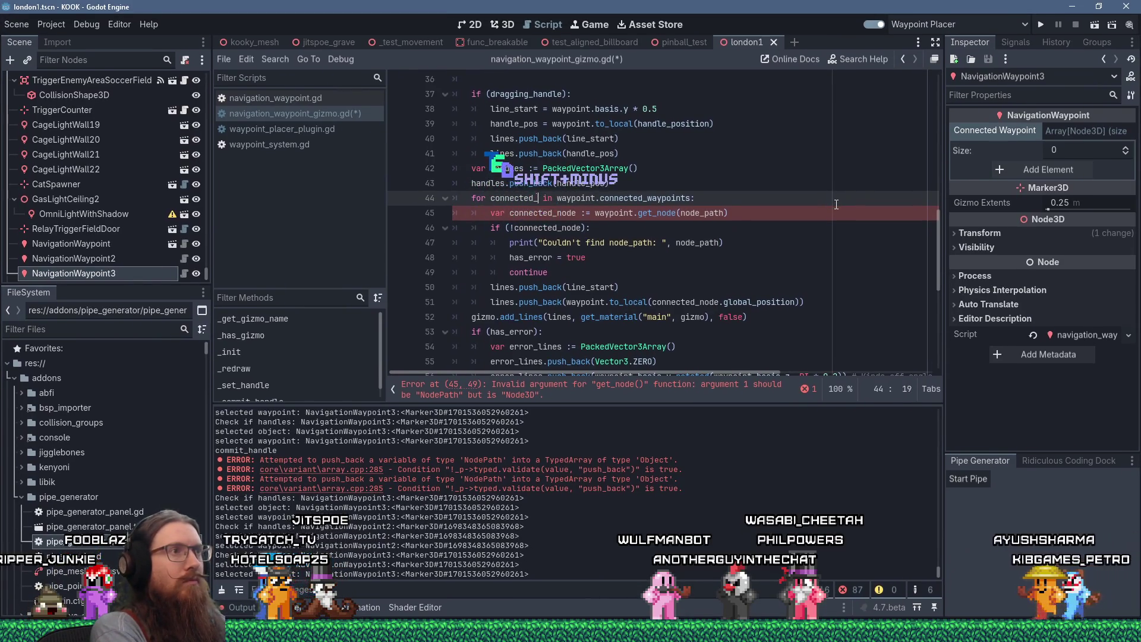
Step: Comment out the duplicate connected_node get_node line (line 45) in the gizmo script
{"action": "key", "text": "End"}
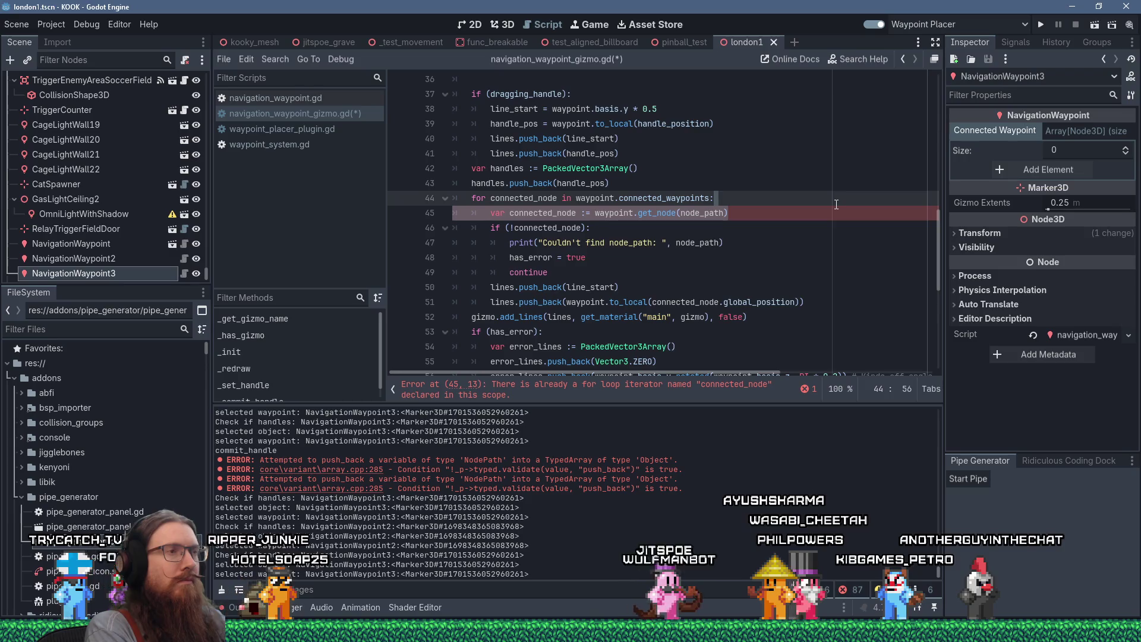
{"action": "key", "text": "Down"}
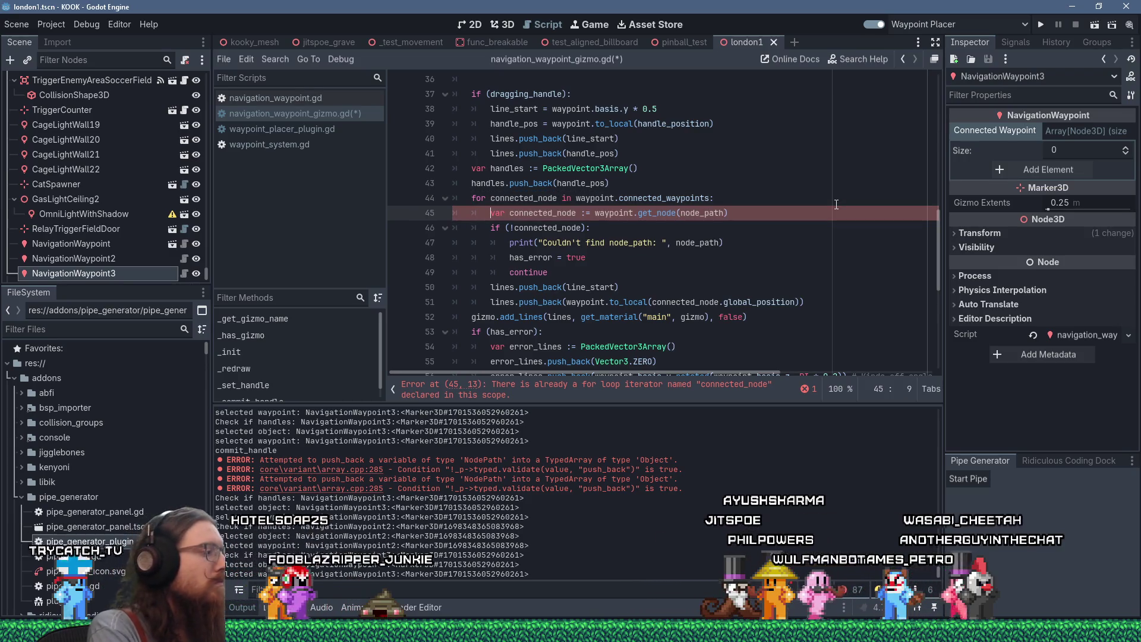
{"action": "key", "text": "Home"}
{"action": "type", "text": "#"}
Step: Replace node_path in the warning print's arguments with connected_node
{"action": "key", "text": "Down"}
{"action": "key", "text": "Down"}
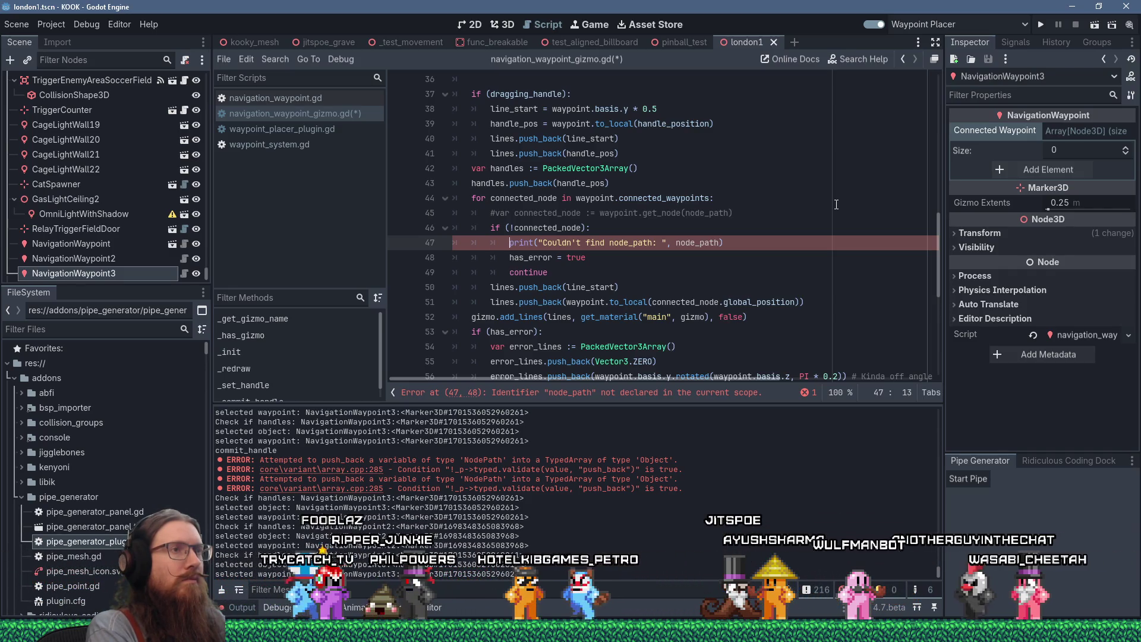
{"action": "key", "text": "ctrl+Left"}
{"action": "key", "text": "ctrl+shift+Right"}
{"action": "type", "text": "connectedd_node"}
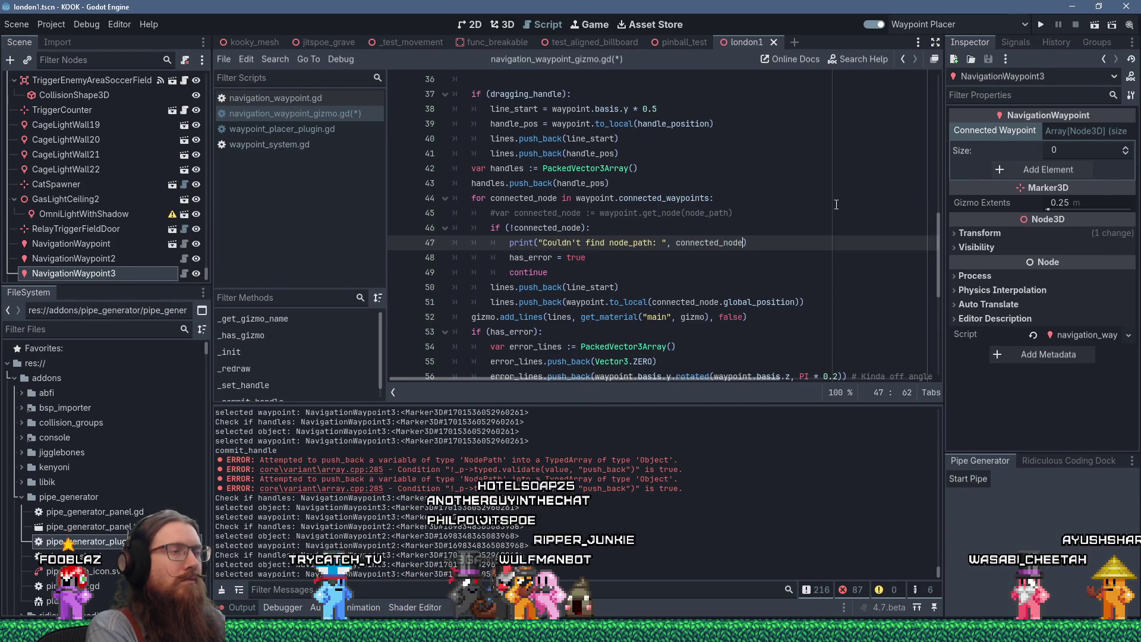
{"action": "key", "text": "Down"}
{"action": "key", "text": "Down"}
{"action": "key", "text": "Down"}
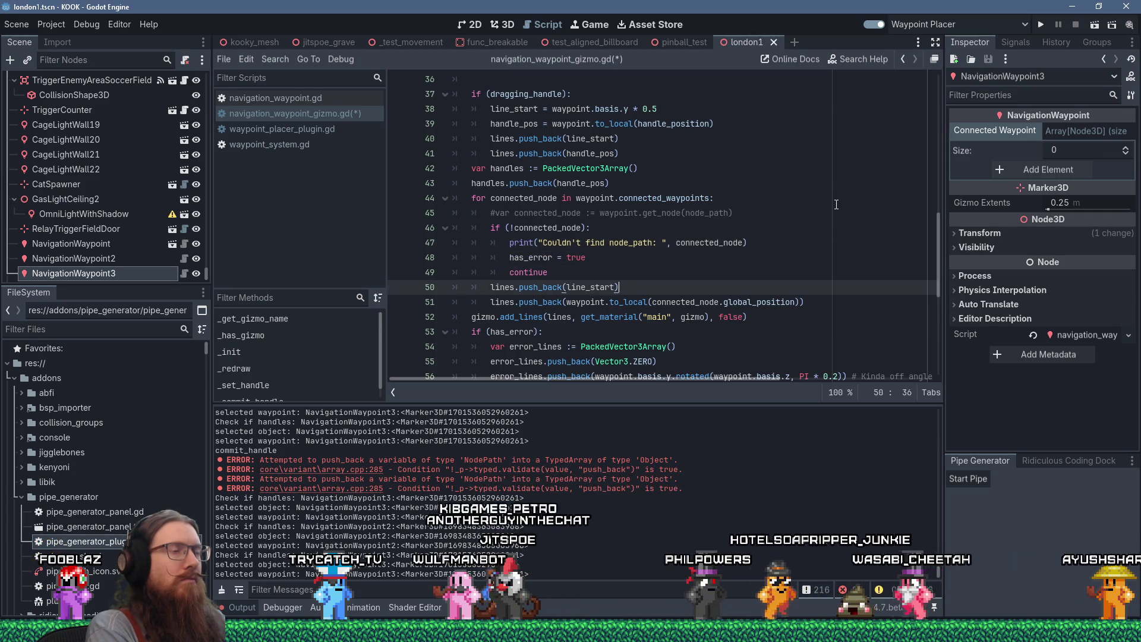
{"action": "key", "text": "Up"}
{"action": "key", "text": "Up"}
{"action": "key", "text": "Up"}
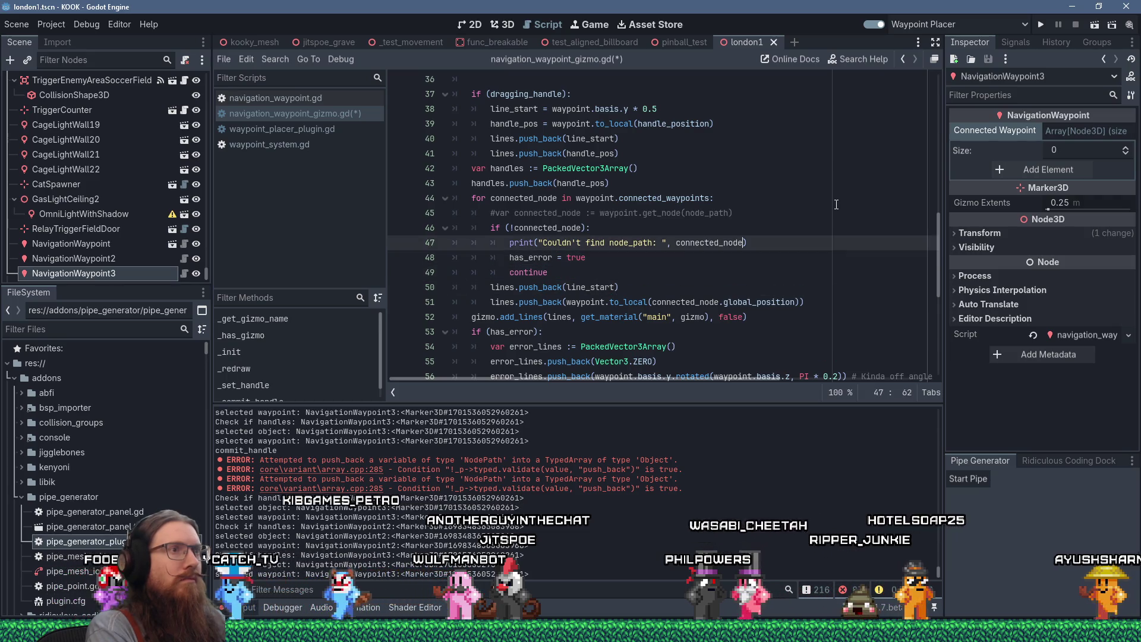
{"action": "key", "text": "Left"}
{"action": "key", "text": "Left"}
{"action": "key", "text": "Left"}
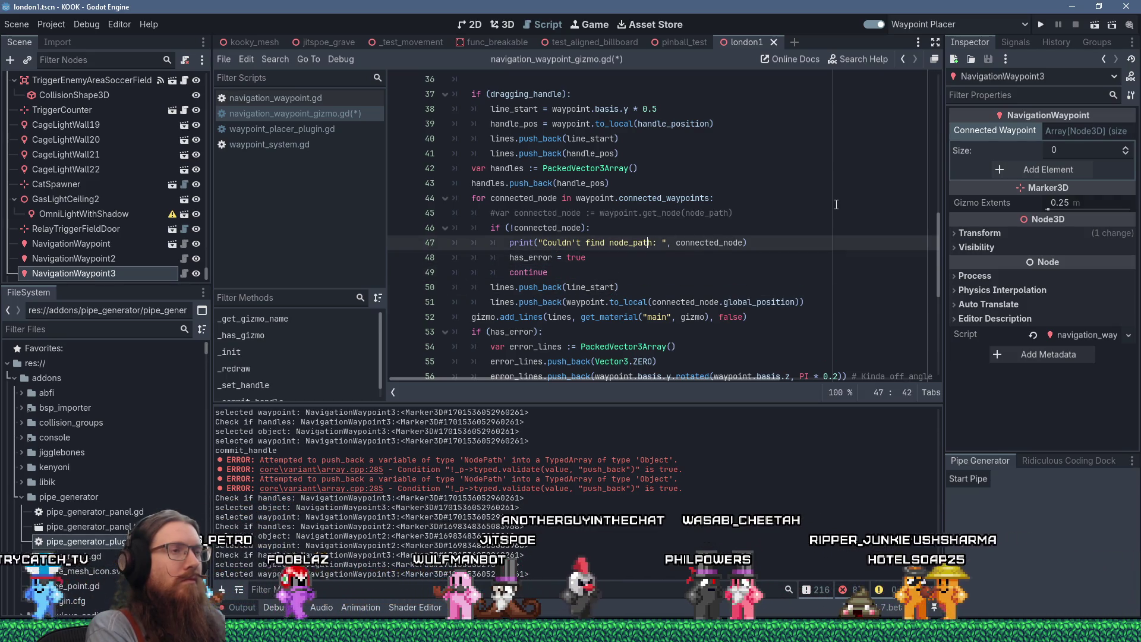
Step: Make the warning print "Couldn't find node_path in " followed by waypoint.name, and save
{"action": "key", "text": "BackSpace"}
{"action": "type", "text": "in Navig"}
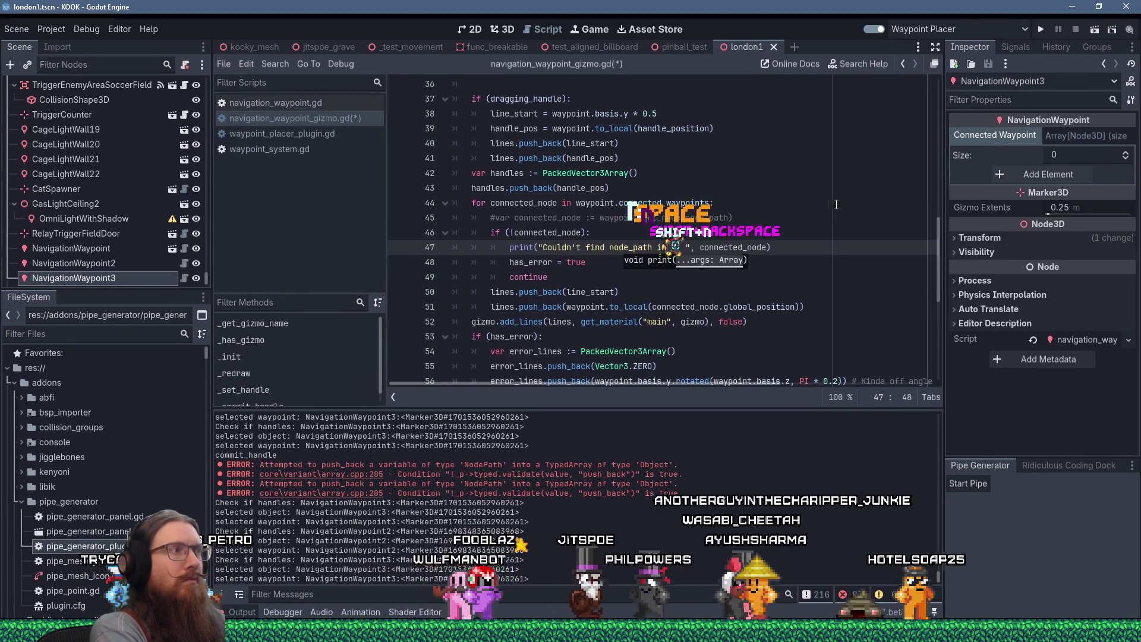
{"action": "type", "text": "ation"}
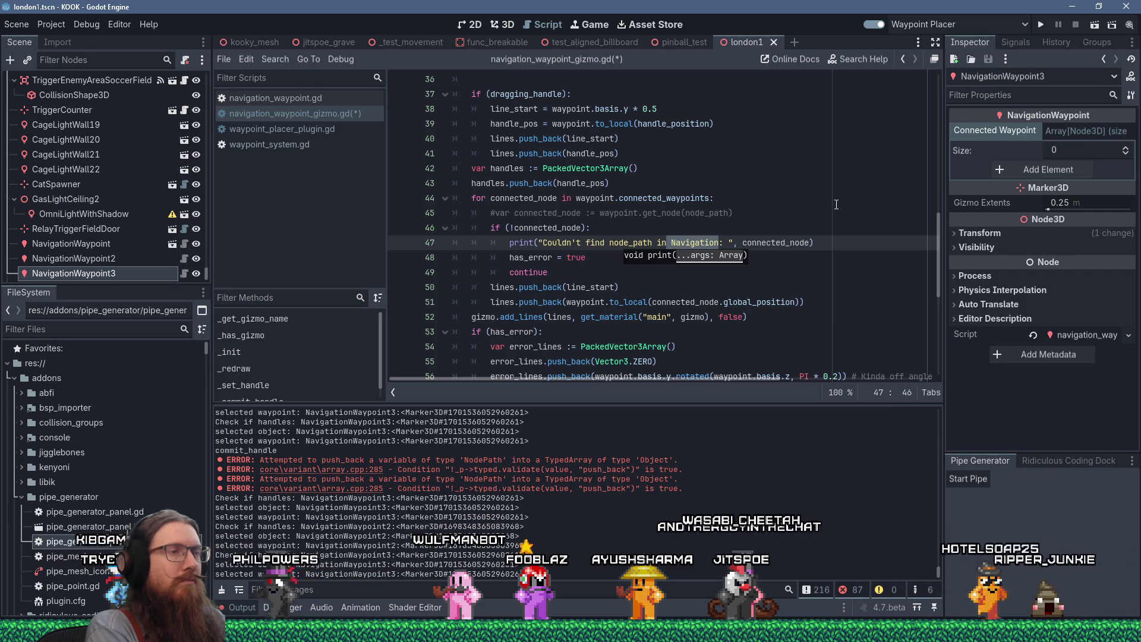
{"action": "key", "text": "Delete"}
{"action": "key", "text": "Delete"}
{"action": "key", "text": "Delete"}
{"action": "key", "text": "Right"}
{"action": "key", "text": "Right"}
{"action": "key", "text": "Right"}
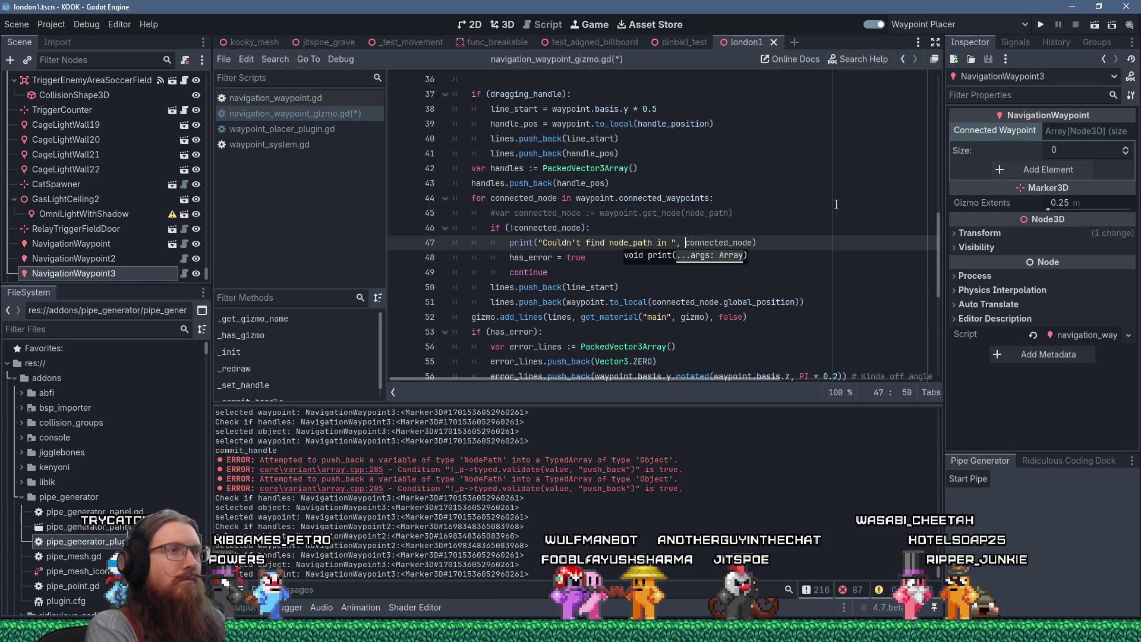
{"action": "key", "text": "ctrl+shift+Right"}
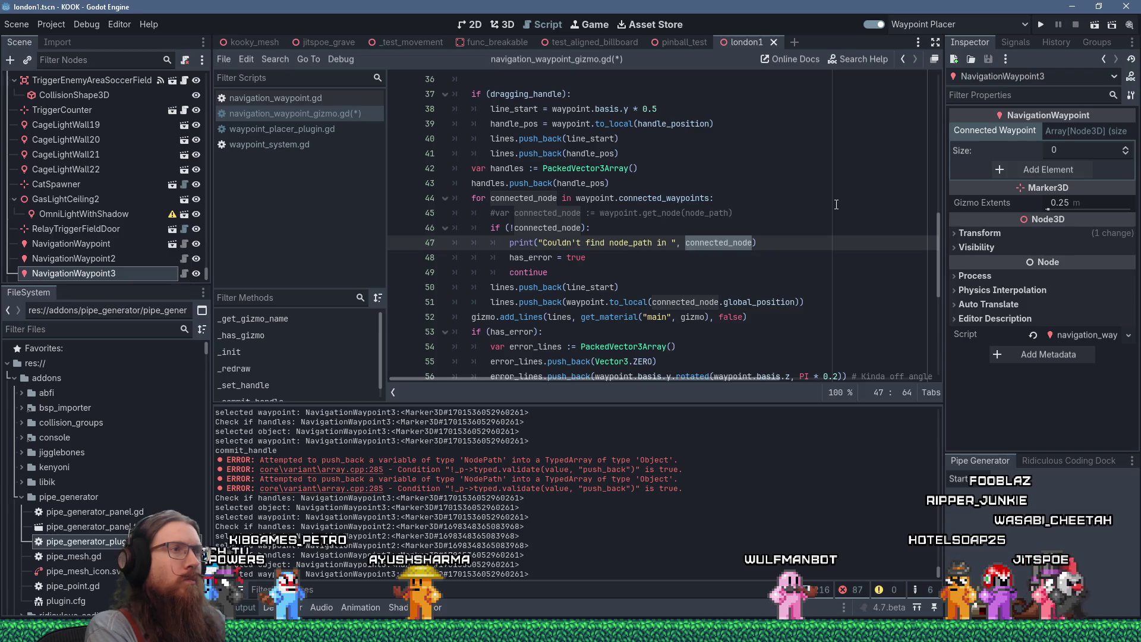
{"action": "type", "text": "waypoint."}
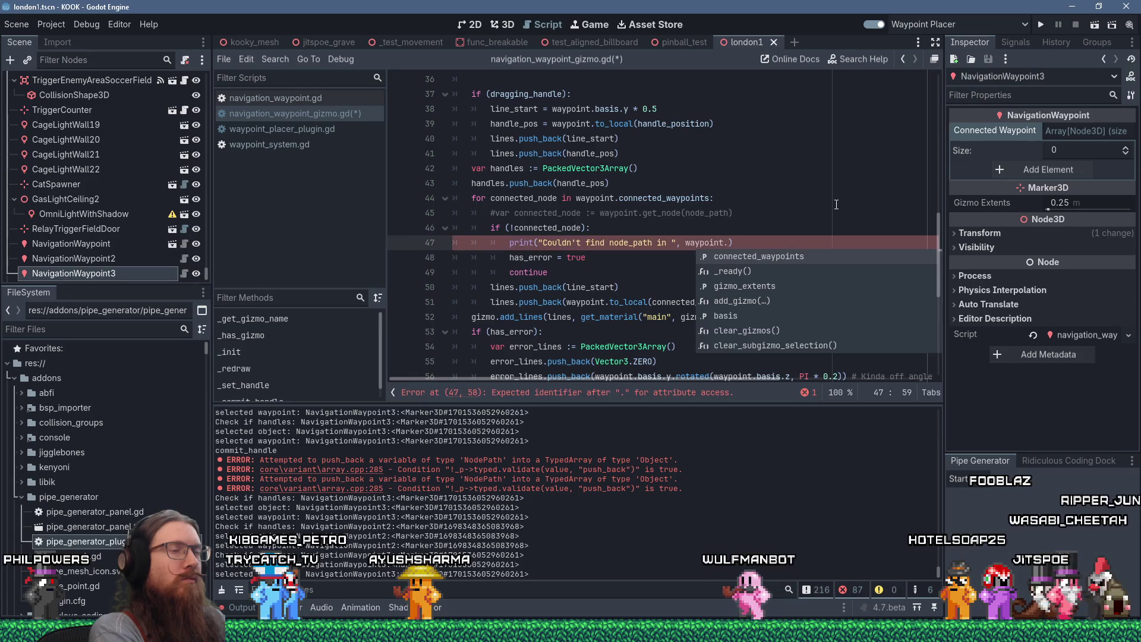
{"action": "type", "text": "name"}
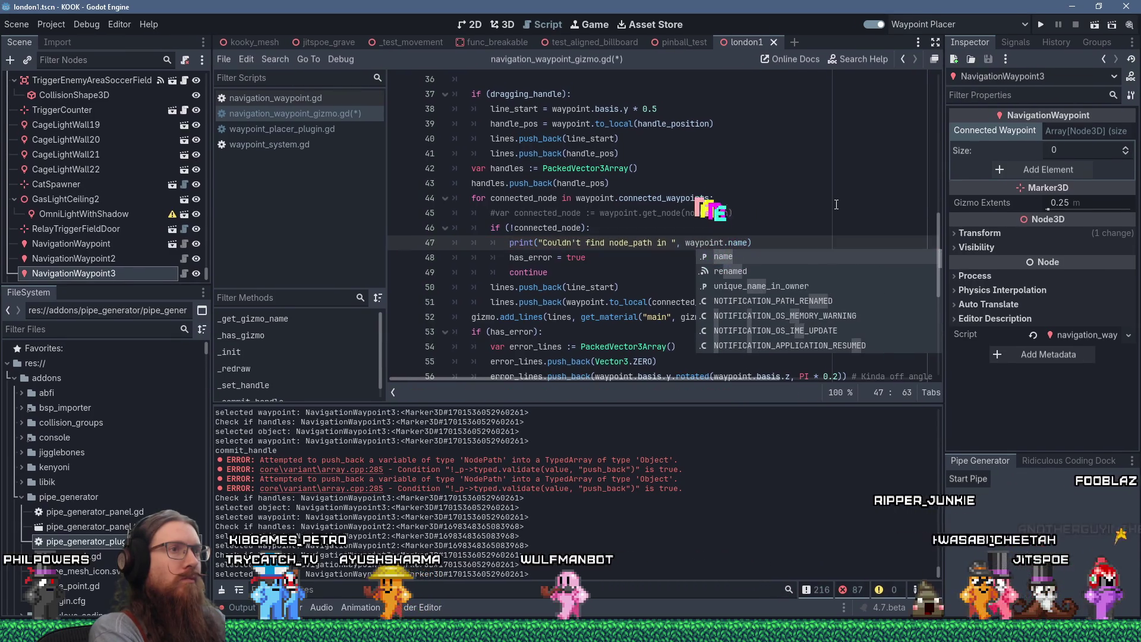
{"action": "key", "text": "ctrl+s"}
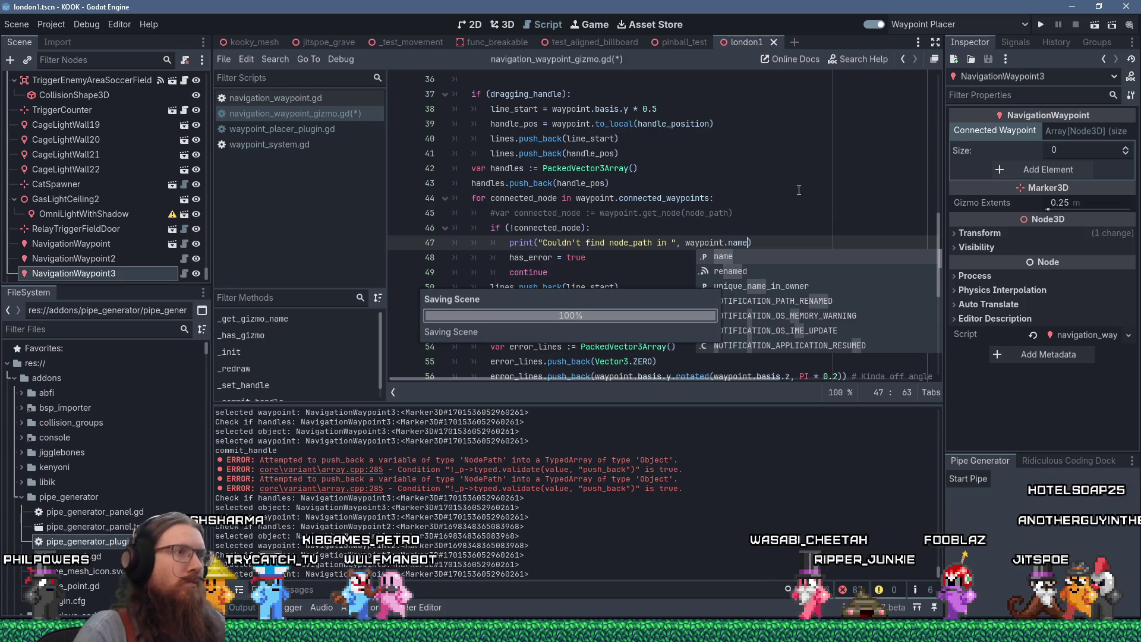
Step: Select NavigationWaypoint2 and expand its Connected Waypoints list in the Inspector
{"action": "left_click", "coordinate": [662, 190]}
{"action": "scroll", "coordinate": [662, 190], "scroll_direction": "down", "scroll_amount": 2}
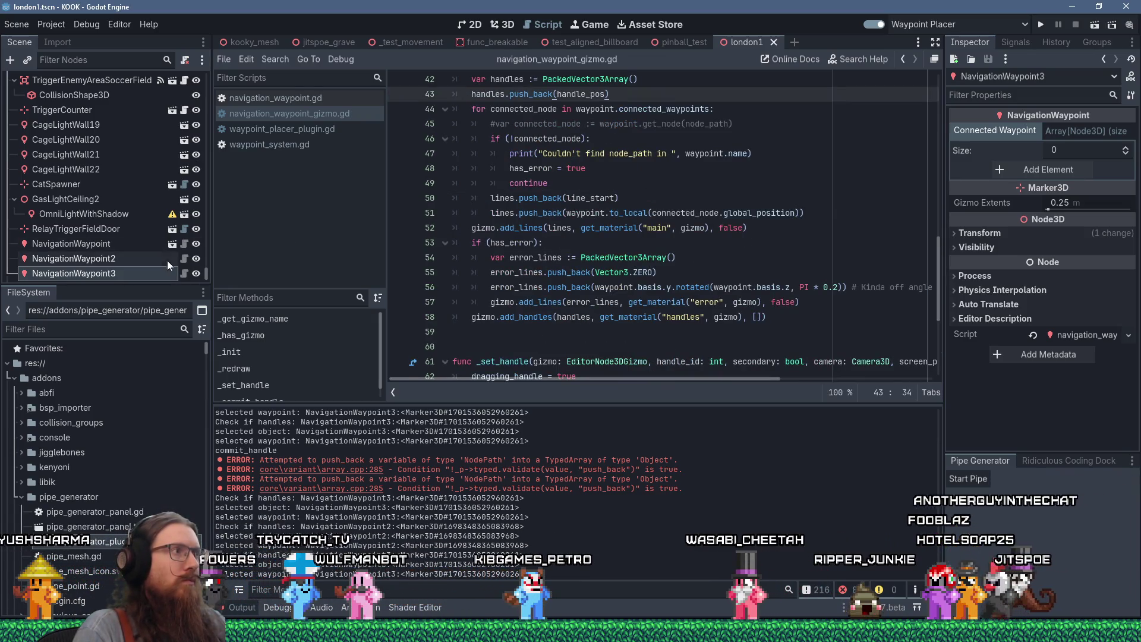
{"action": "left_click", "coordinate": [118, 258]}
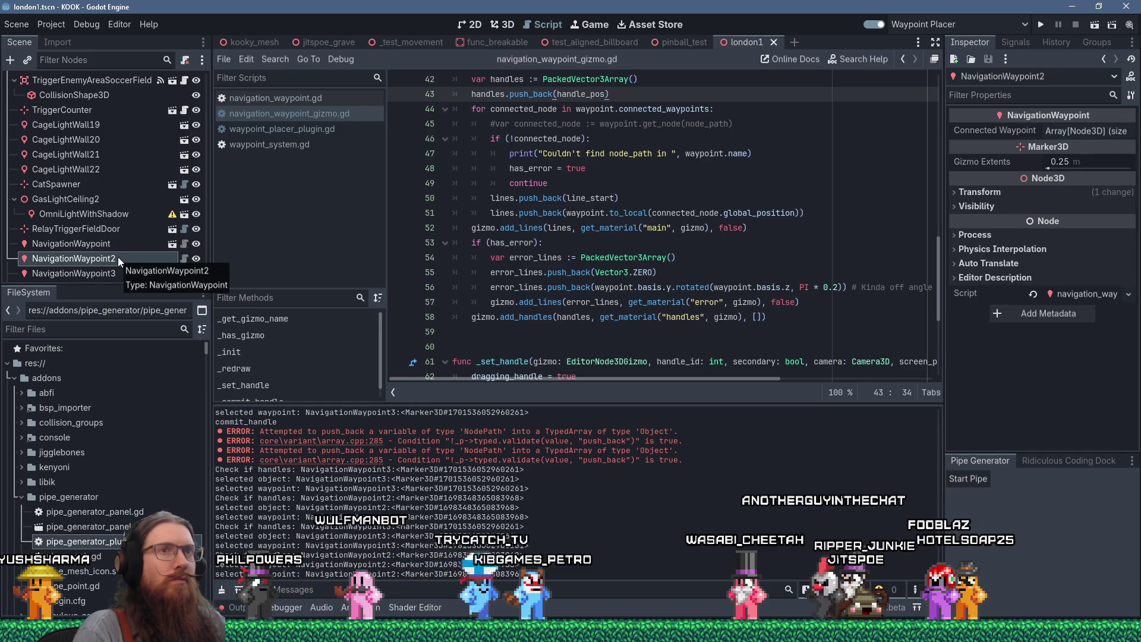
{"action": "left_click", "coordinate": [1097, 130]}
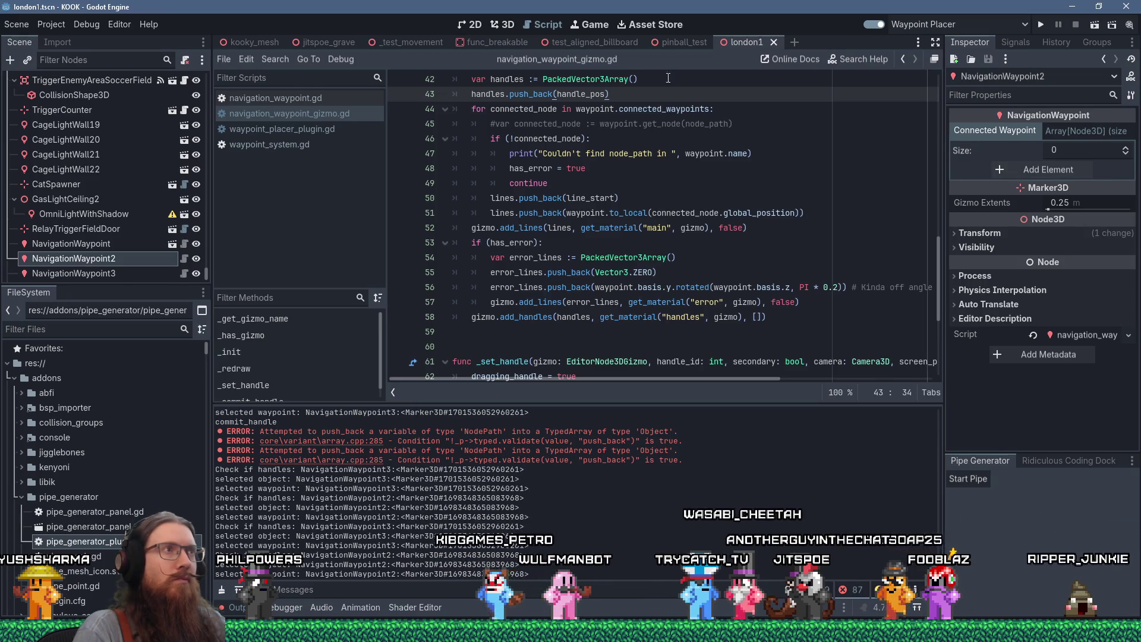
Step: In the 3D view, place a test waypoint on the floor, then delete NavigationWaypoint5
{"action": "left_click", "coordinate": [506, 26]}
{"action": "left_click_drag", "start_coordinate": [519, 128], "coordinate": [499, 167]}
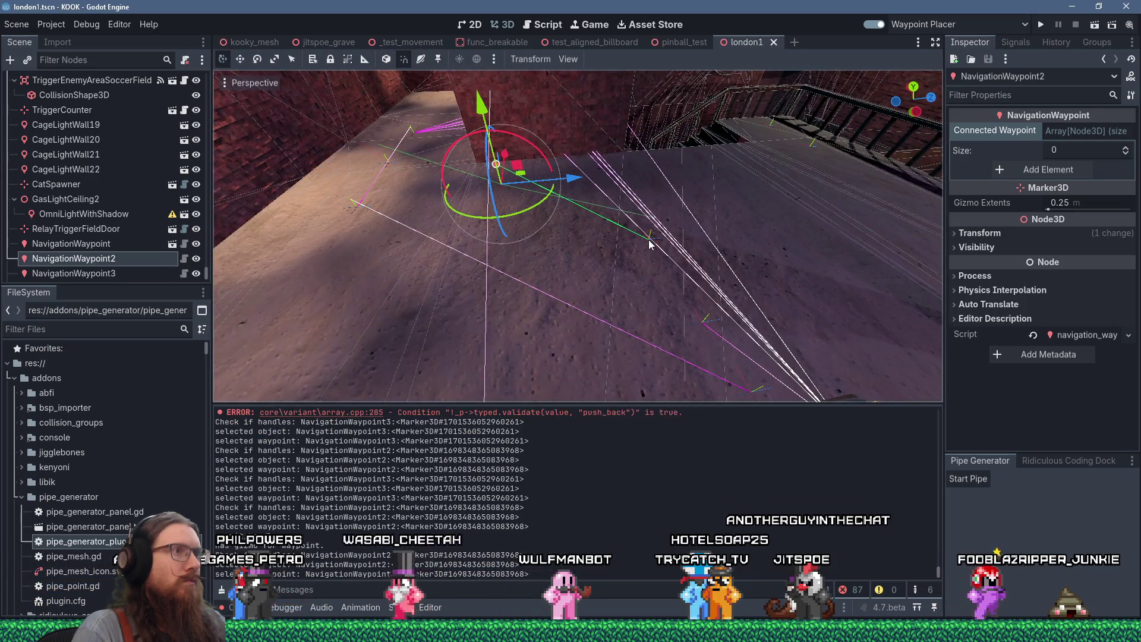
{"action": "scroll", "coordinate": [698, 208], "scroll_direction": "up", "scroll_amount": 5}
{"action": "mouse_move", "coordinate": [698, 207]}
{"action": "left_mouse_down"}
{"action": "mouse_move", "coordinate": [655, 238]}
{"action": "mouse_move", "coordinate": [565, 179]}
{"action": "left_mouse_up"}
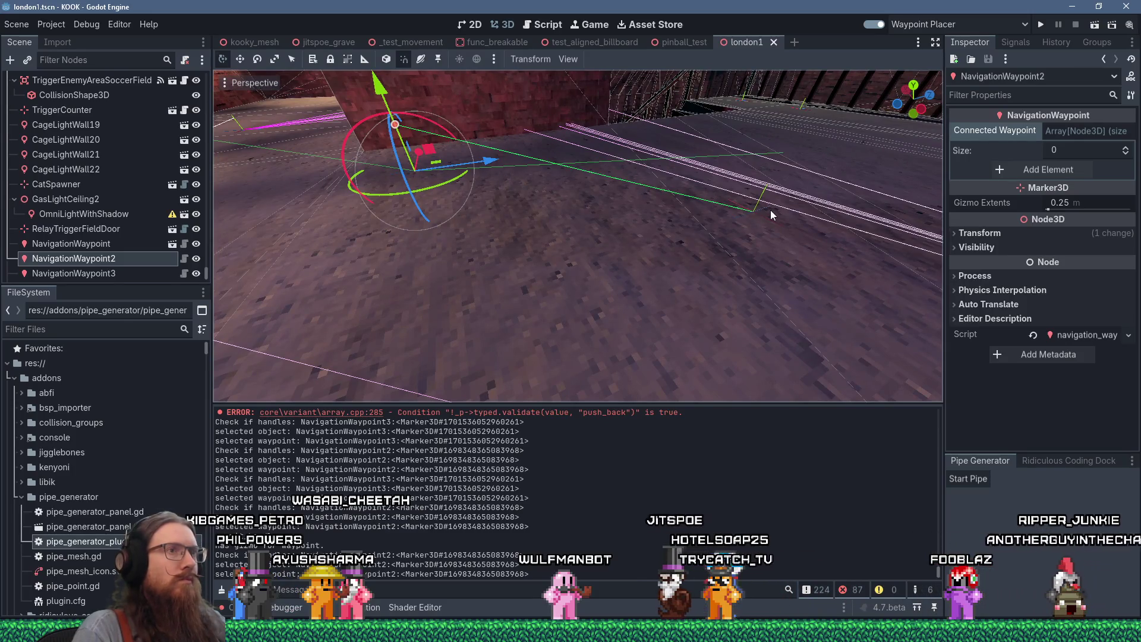
{"action": "left_click", "coordinate": [757, 210]}
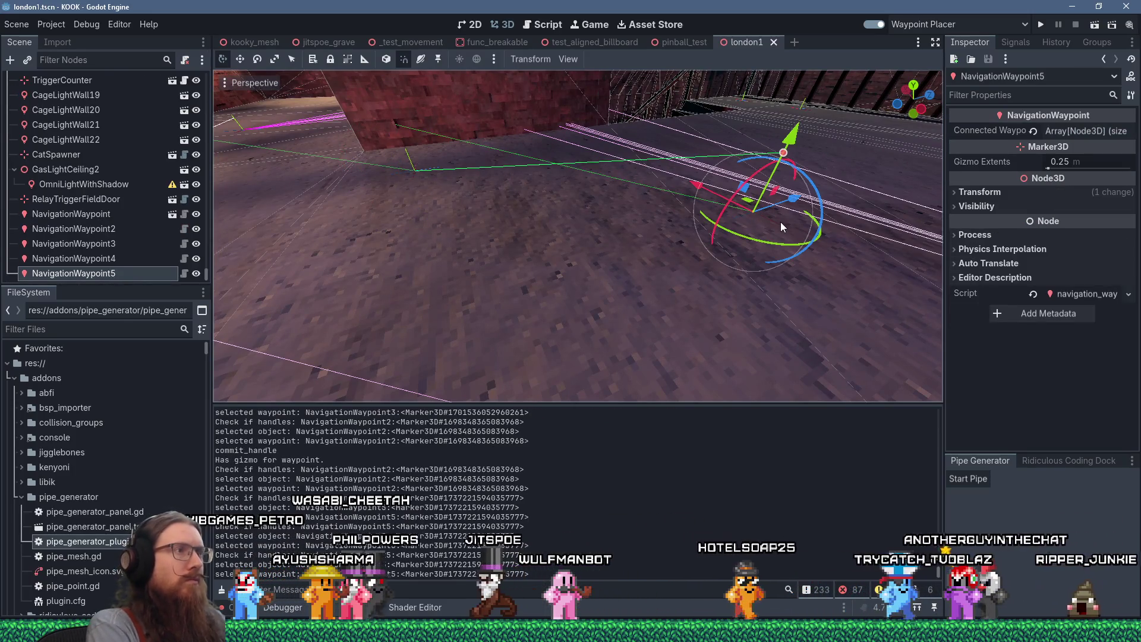
{"action": "left_click", "coordinate": [532, 327]}
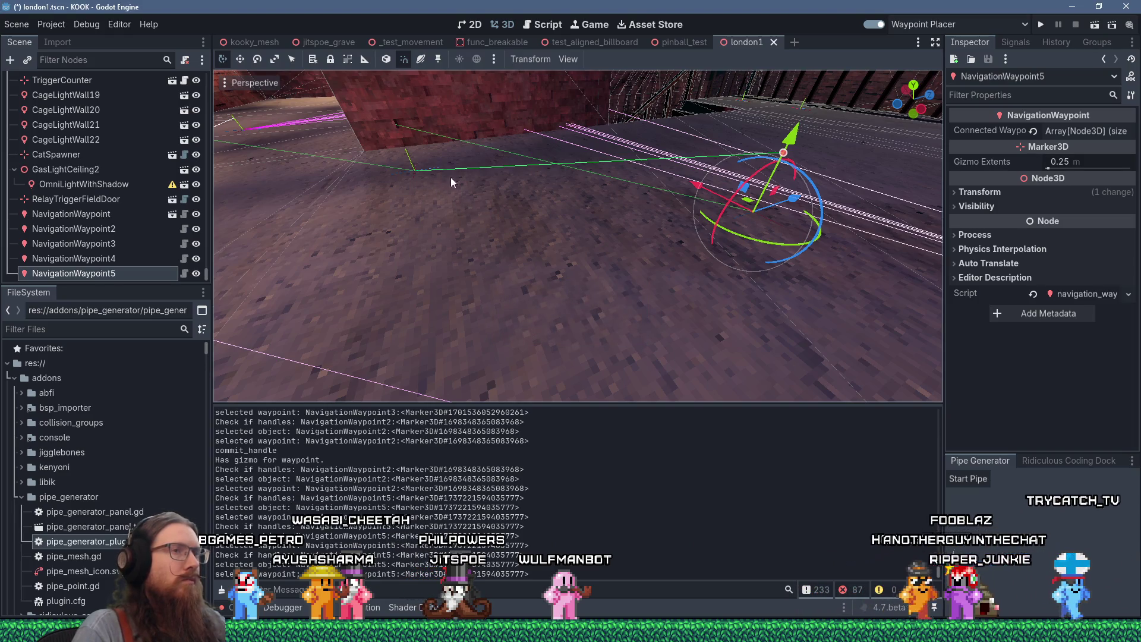
{"action": "key", "text": "Delete"}
Step: Reselect NavigationWaypoint2 and orbit the view around it
{"action": "left_click", "coordinate": [417, 170]}
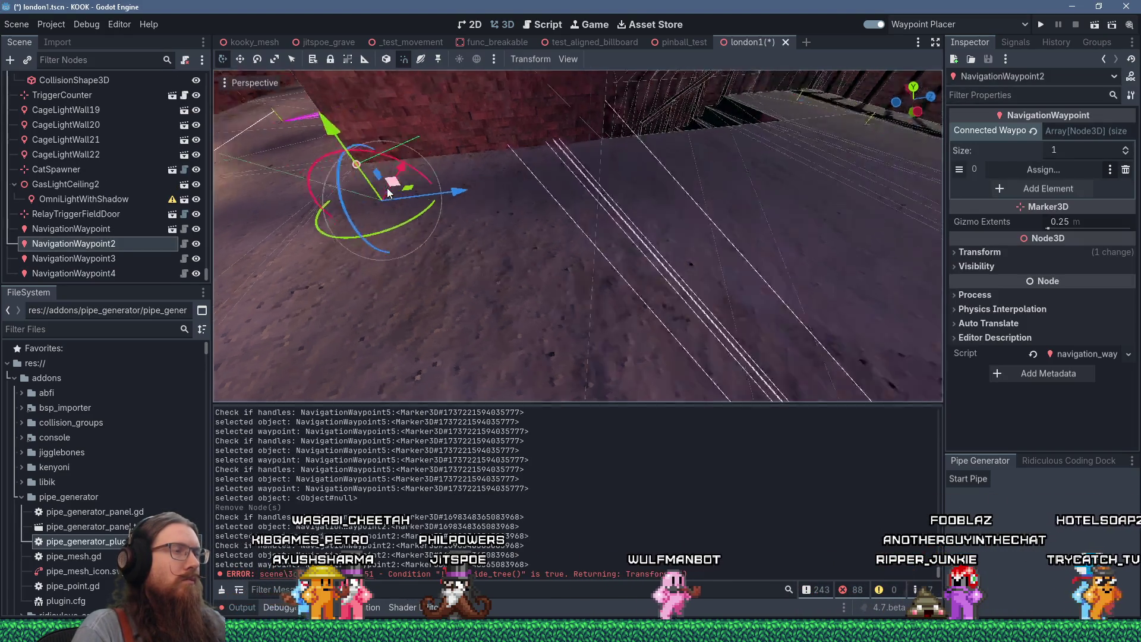
{"action": "scroll", "coordinate": [397, 184], "scroll_direction": "up", "scroll_amount": 3}
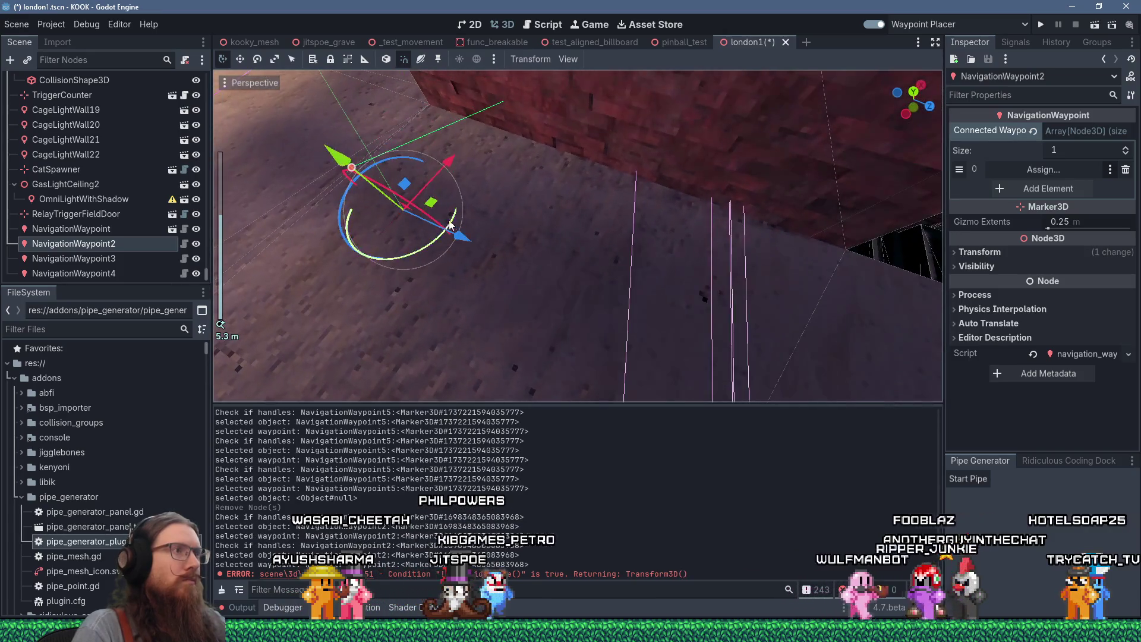
{"action": "scroll", "coordinate": [451, 227], "scroll_direction": "down", "scroll_amount": 5}
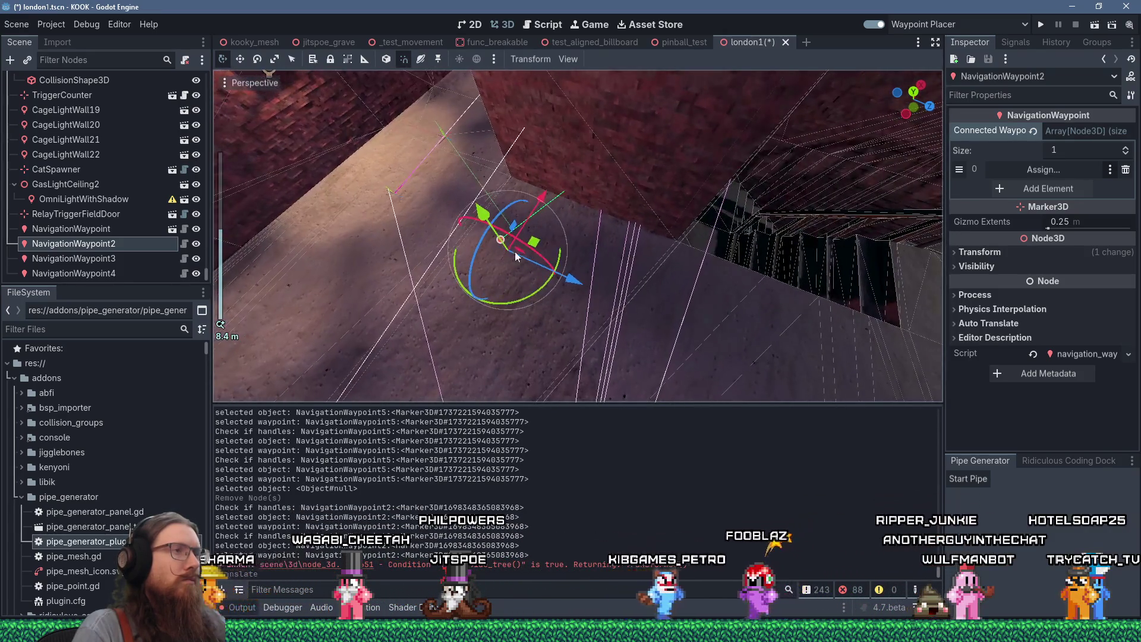
{"action": "left_click_drag", "start_coordinate": [515, 251], "coordinate": [430, 200]}
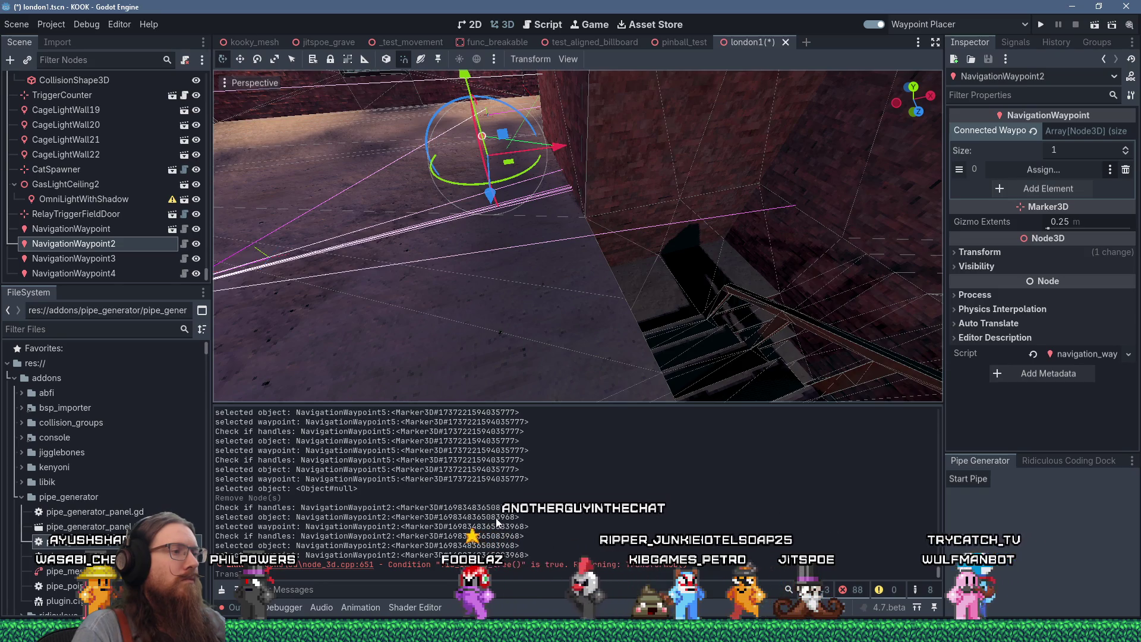
{"action": "scroll", "coordinate": [496, 522], "scroll_direction": "up", "scroll_amount": 5}
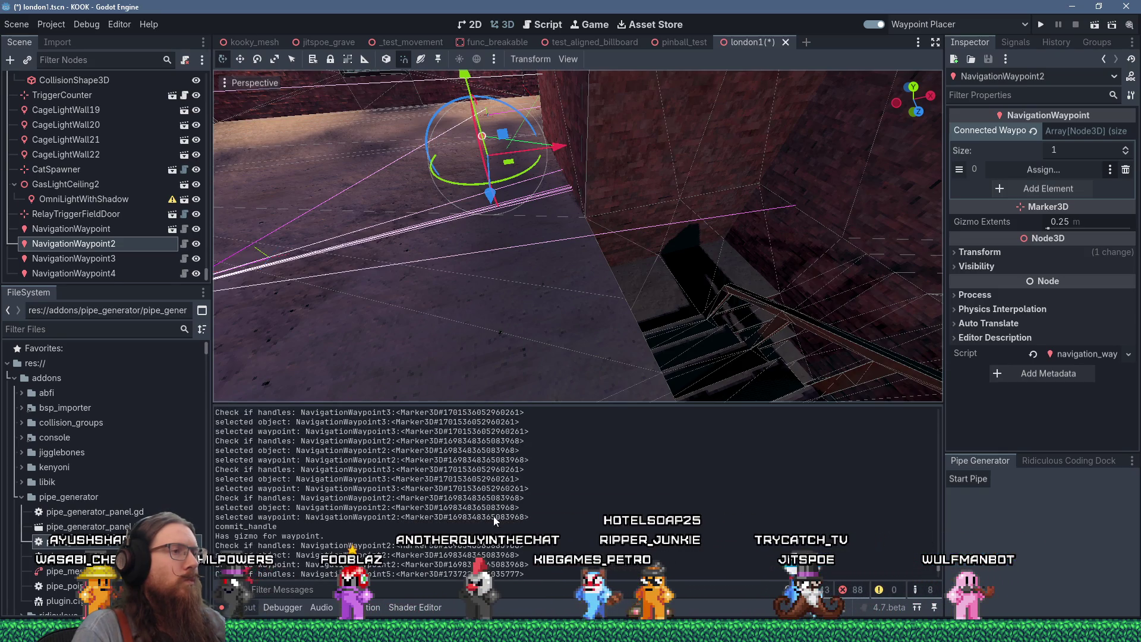
{"action": "mouse_move", "coordinate": [536, 391]}
{"action": "left_mouse_down"}
{"action": "mouse_move", "coordinate": [733, 271]}
{"action": "mouse_move", "coordinate": [580, 235]}
{"action": "mouse_move", "coordinate": [652, 257]}
{"action": "mouse_move", "coordinate": [554, 178]}
{"action": "mouse_move", "coordinate": [616, 252]}
{"action": "mouse_move", "coordinate": [531, 244]}
{"action": "mouse_move", "coordinate": [612, 269]}
{"action": "mouse_move", "coordinate": [589, 333]}
{"action": "mouse_move", "coordinate": [609, 288]}
{"action": "mouse_move", "coordinate": [593, 265]}
{"action": "left_mouse_up"}
{"action": "scroll", "coordinate": [579, 235], "scroll_direction": "down", "scroll_amount": 2}
{"action": "scroll", "coordinate": [612, 268], "scroll_direction": "up", "scroll_amount": 2}
{"action": "scroll", "coordinate": [612, 269], "scroll_direction": "up", "scroll_amount": 3}
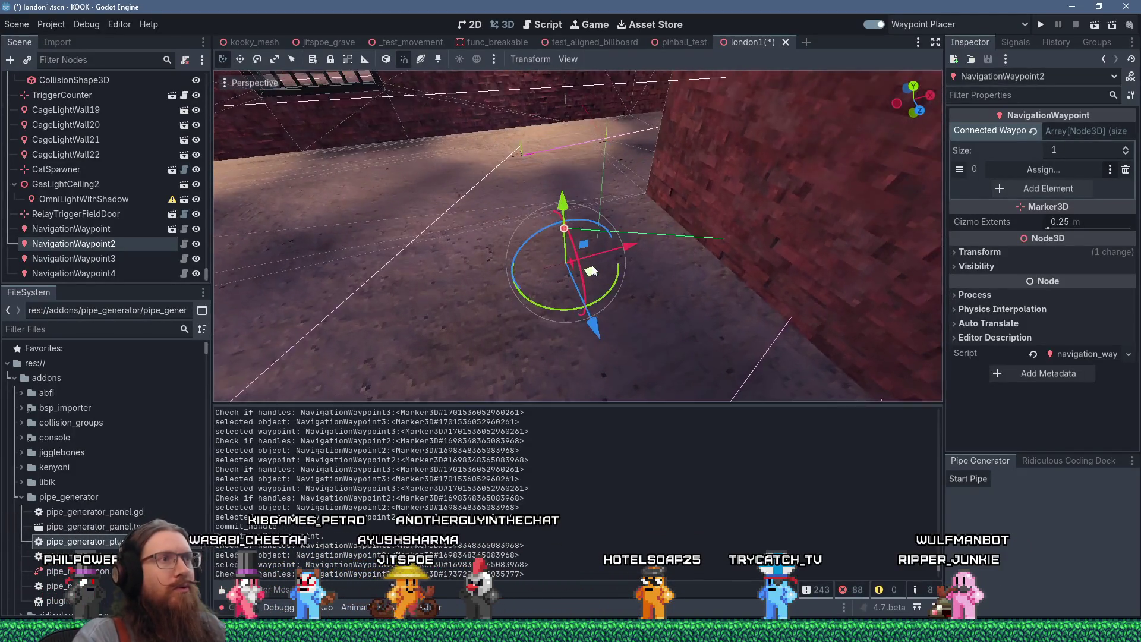
{"action": "scroll", "coordinate": [592, 265], "scroll_direction": "up", "scroll_amount": 1}
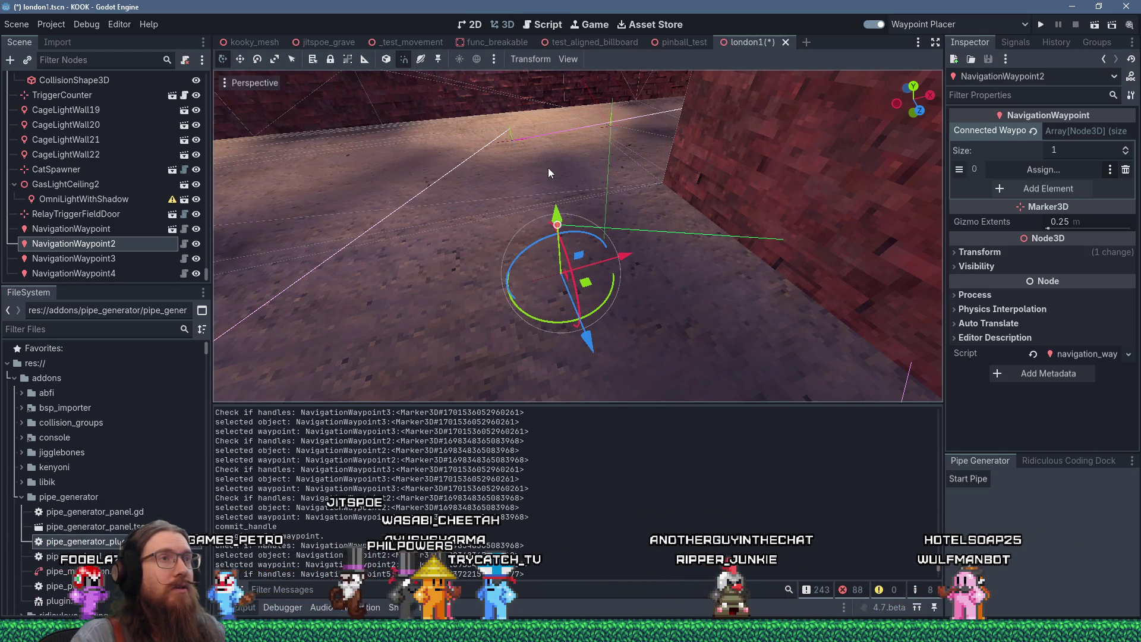
Step: Save and close london1, then filter the FileSystem for london1 and select london1.tscn
{"action": "key", "text": "ctrl+s"}
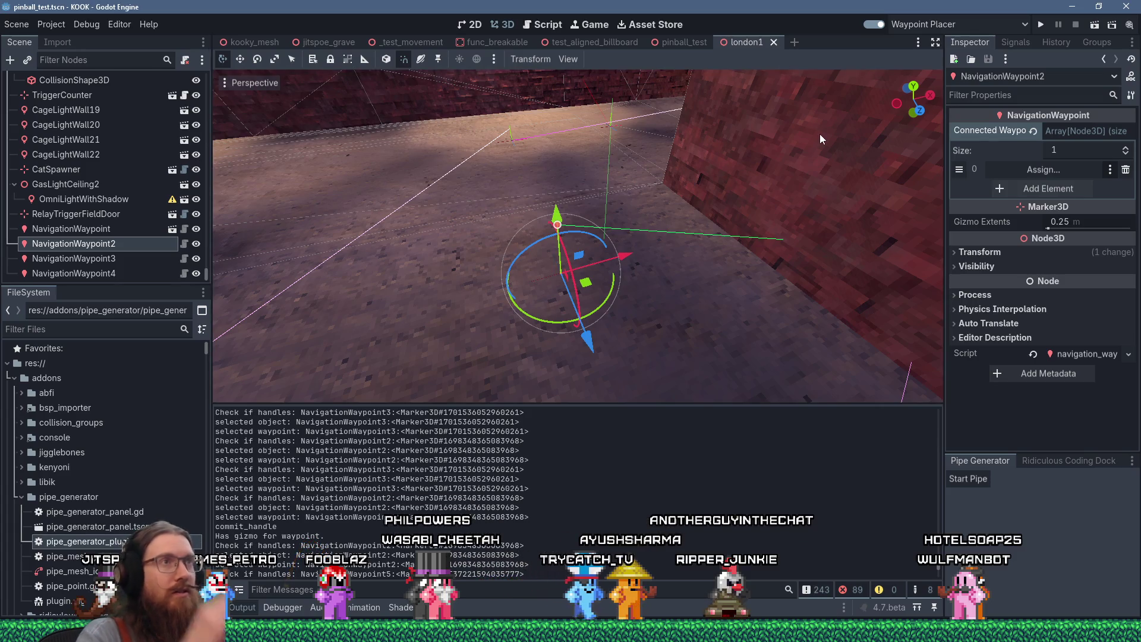
{"action": "key", "text": "ctrl+shift+w"}
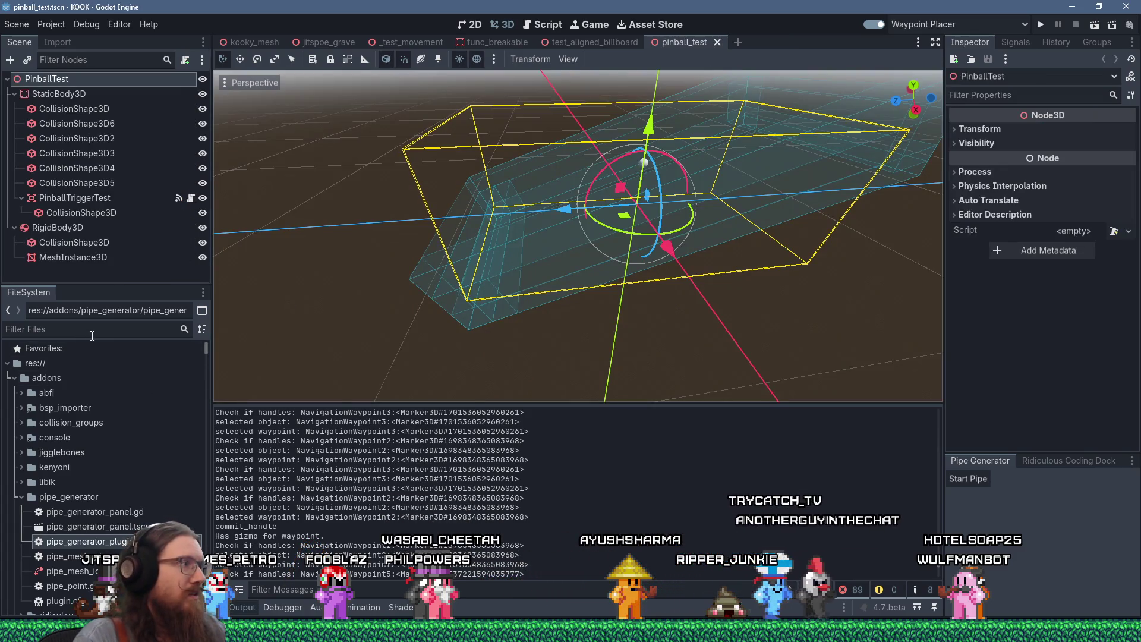
{"action": "type", "text": "london1"}
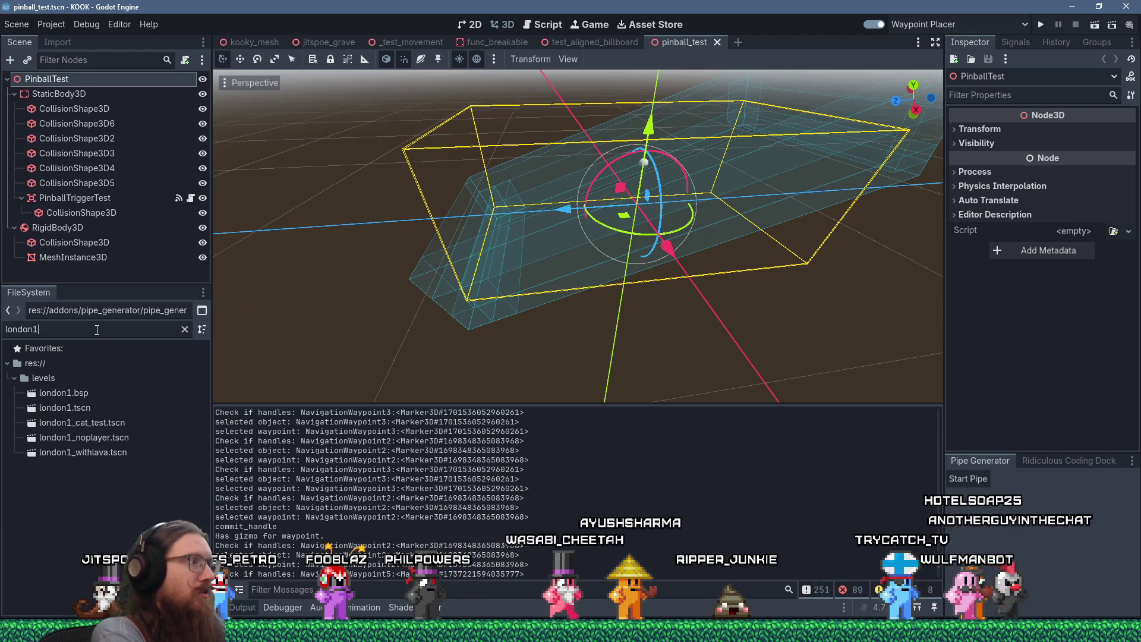
{"action": "left_click", "coordinate": [67, 409]}
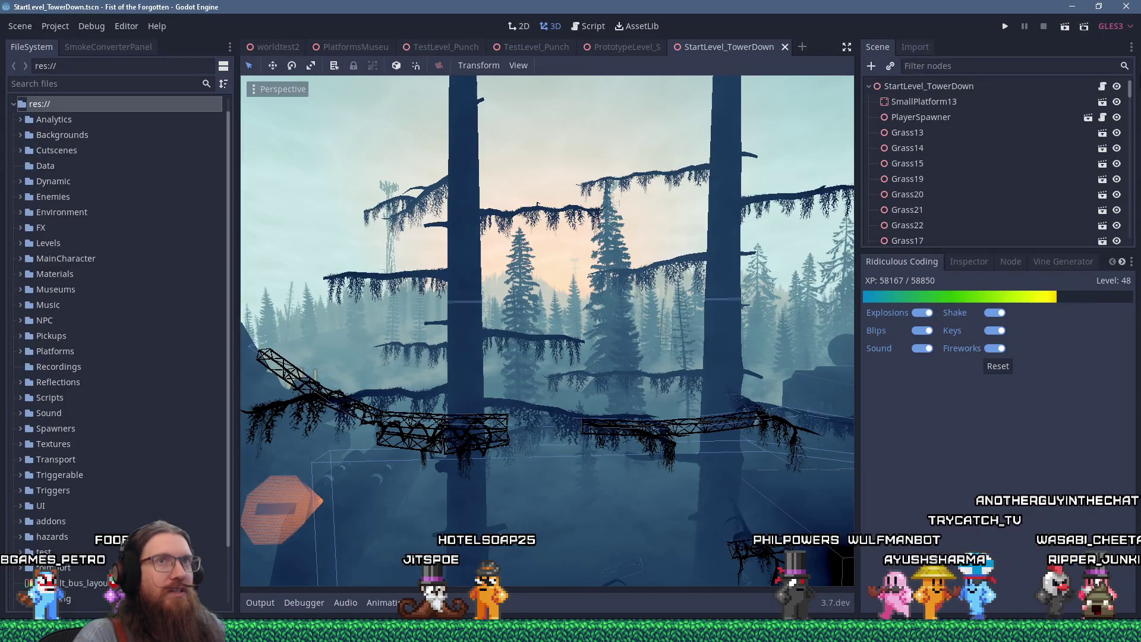
Step: Quit the Fist of the Forgotten editor and return to the KOOK project window
{"action": "left_click", "coordinate": [1126, 7]}
{"action": "left_click", "coordinate": [543, 326]}
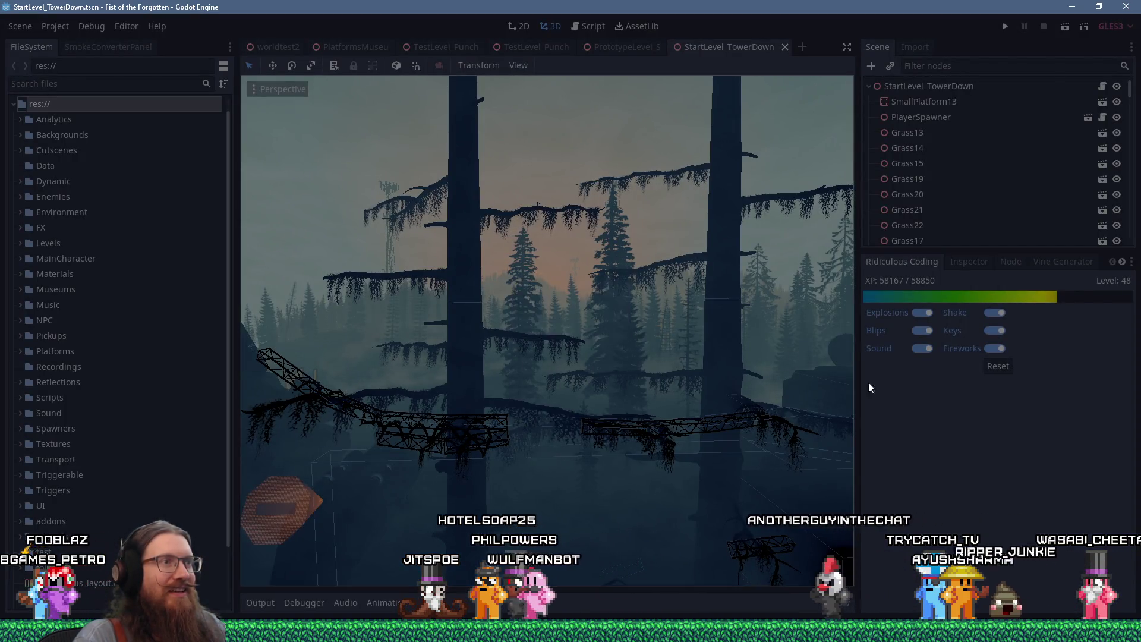
{"action": "key", "text": "alt+Tab"}
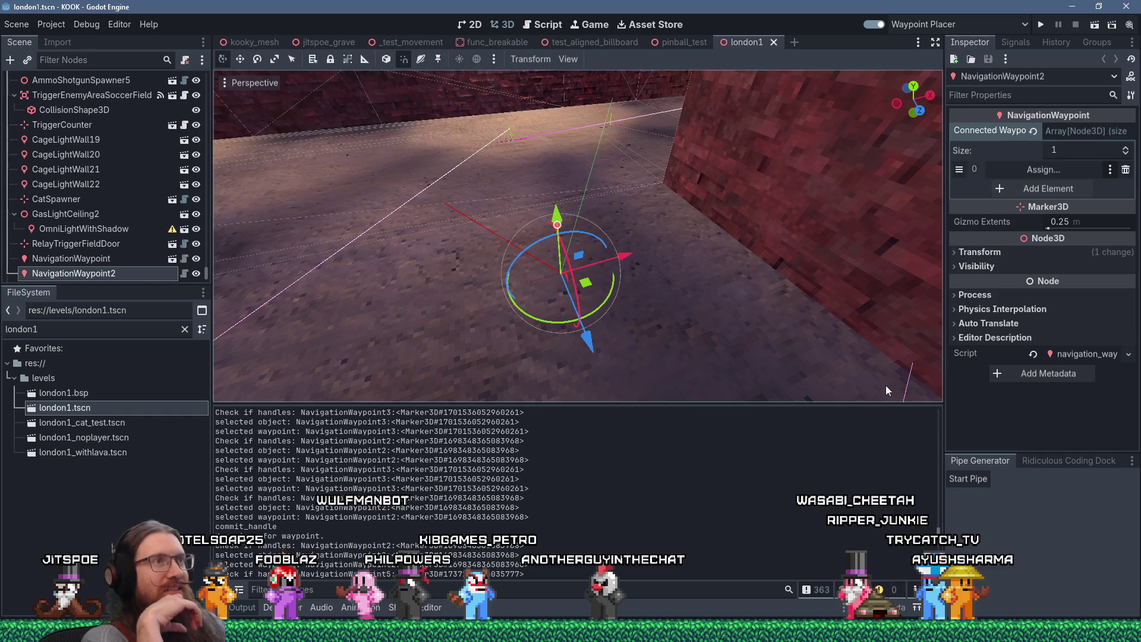
Step: Assign NavigationWaypoint5 to NavigationWaypoint2's connected waypoints and remove the empty entry
{"action": "scroll", "coordinate": [605, 269], "scroll_direction": "down", "scroll_amount": 3}
{"action": "left_click_drag", "start_coordinate": [604, 270], "coordinate": [723, 231]}
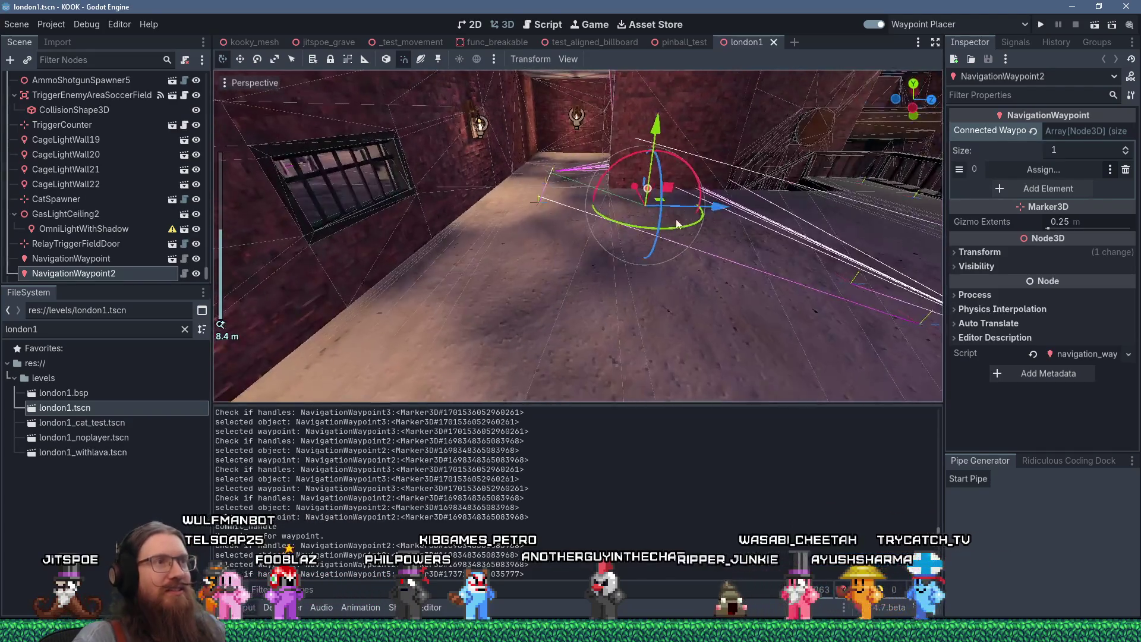
{"action": "scroll", "coordinate": [722, 235], "scroll_direction": "up", "scroll_amount": 5}
{"action": "mouse_move", "coordinate": [620, 232]}
{"action": "left_mouse_down"}
{"action": "mouse_move", "coordinate": [589, 230]}
{"action": "mouse_move", "coordinate": [759, 262]}
{"action": "mouse_move", "coordinate": [729, 262]}
{"action": "mouse_move", "coordinate": [745, 220]}
{"action": "mouse_move", "coordinate": [635, 237]}
{"action": "mouse_move", "coordinate": [652, 233]}
{"action": "mouse_move", "coordinate": [515, 198]}
{"action": "mouse_move", "coordinate": [502, 209]}
{"action": "mouse_move", "coordinate": [534, 256]}
{"action": "mouse_move", "coordinate": [488, 238]}
{"action": "mouse_move", "coordinate": [536, 247]}
{"action": "mouse_move", "coordinate": [726, 372]}
{"action": "left_mouse_up"}
{"action": "scroll", "coordinate": [503, 209], "scroll_direction": "down", "scroll_amount": 2}
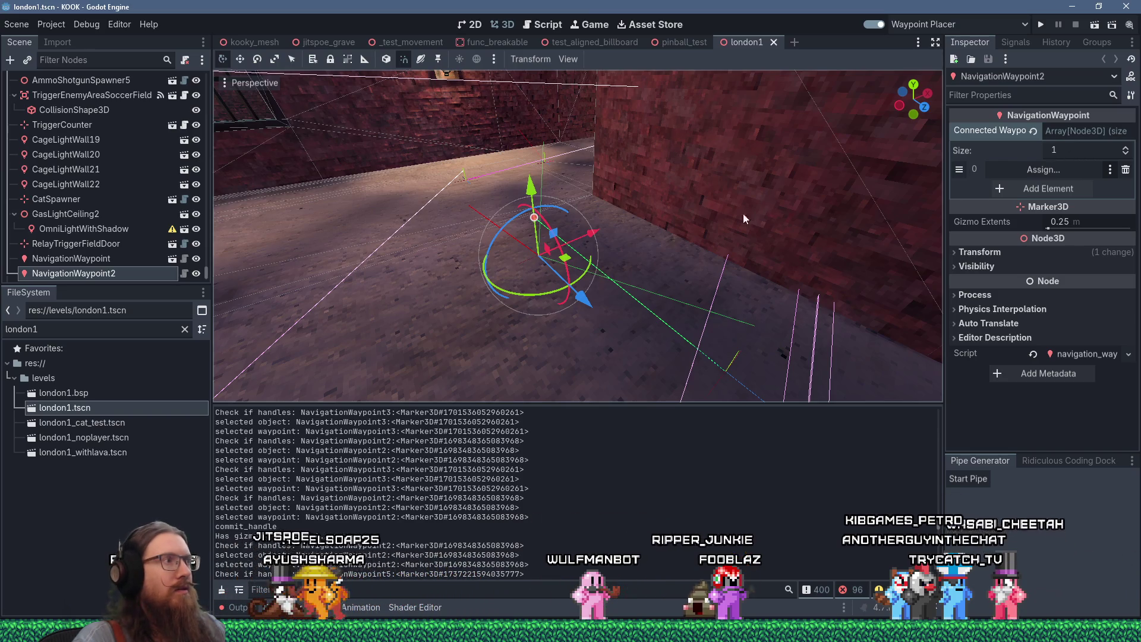
{"action": "left_click", "coordinate": [108, 259]}
{"action": "left_click", "coordinate": [143, 273]}
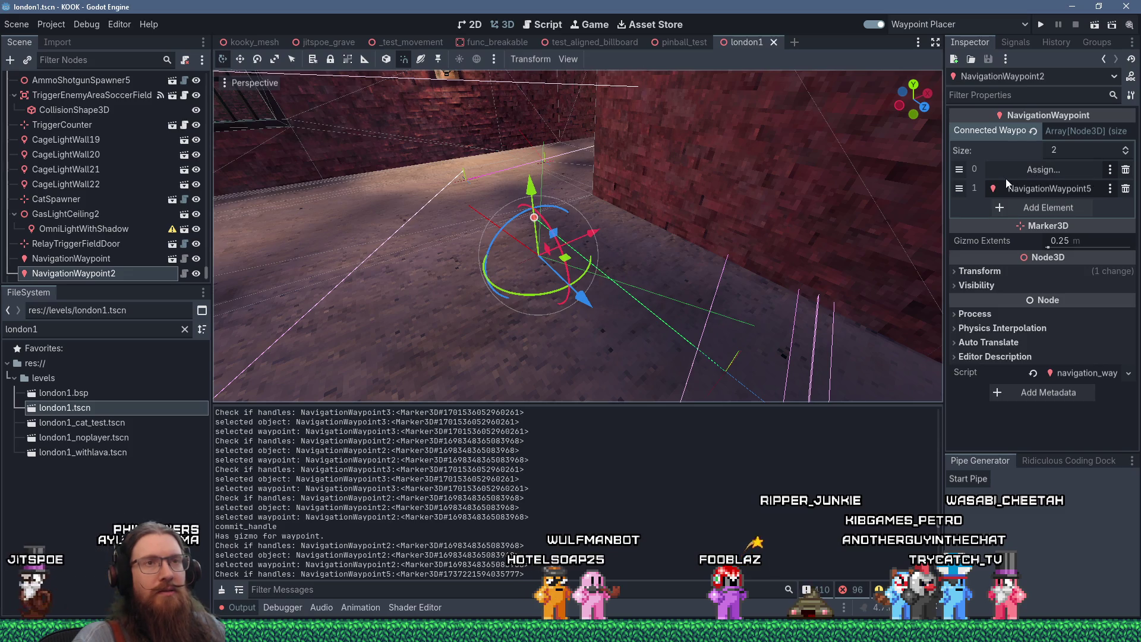
{"action": "left_click", "coordinate": [1126, 170]}
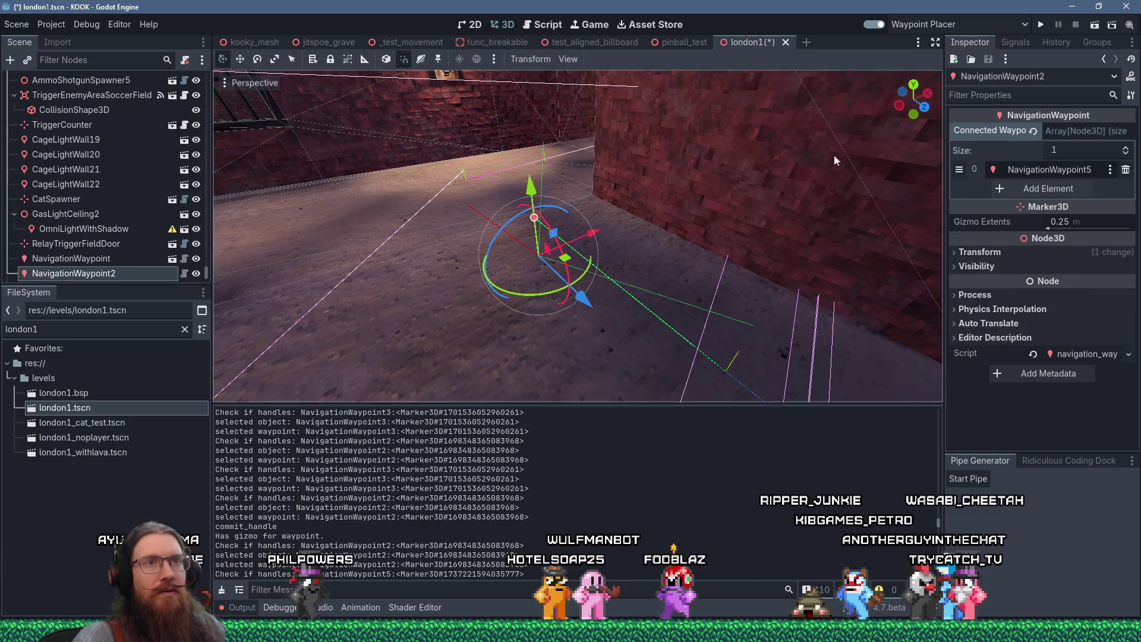
Step: Select NavigationWaypoint5 and orbit the view to look down on it
{"action": "scroll", "coordinate": [756, 195], "scroll_direction": "down", "scroll_amount": 2}
{"action": "left_click", "coordinate": [737, 197]}
{"action": "scroll", "coordinate": [740, 237], "scroll_direction": "down", "scroll_amount": 2}
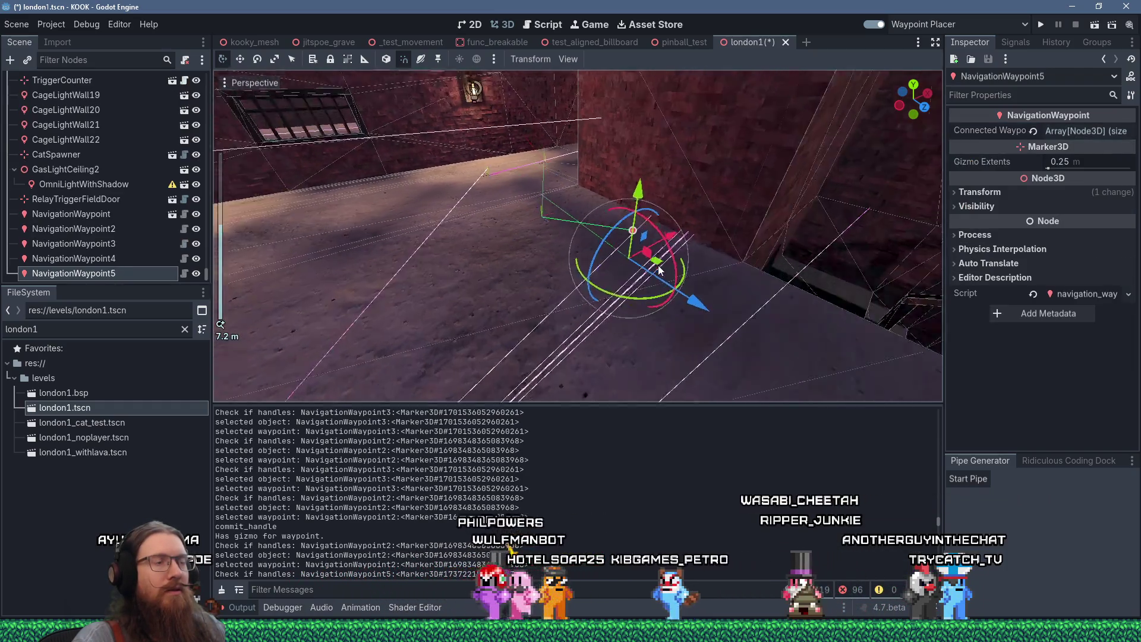
{"action": "mouse_move", "coordinate": [741, 237]}
{"action": "left_mouse_down"}
{"action": "mouse_move", "coordinate": [684, 230]}
{"action": "mouse_move", "coordinate": [605, 272]}
{"action": "mouse_move", "coordinate": [605, 330]}
{"action": "mouse_move", "coordinate": [637, 330]}
{"action": "mouse_move", "coordinate": [677, 355]}
{"action": "left_mouse_up"}
{"action": "left_click", "coordinate": [595, 273]}
{"action": "scroll", "coordinate": [691, 314], "scroll_direction": "down", "scroll_amount": 2}
{"action": "mouse_move", "coordinate": [740, 273]}
{"action": "left_mouse_down"}
{"action": "mouse_move", "coordinate": [684, 298]}
{"action": "mouse_move", "coordinate": [633, 269]}
{"action": "mouse_move", "coordinate": [586, 267]}
{"action": "mouse_move", "coordinate": [583, 283]}
{"action": "mouse_move", "coordinate": [654, 267]}
{"action": "mouse_move", "coordinate": [604, 216]}
{"action": "mouse_move", "coordinate": [526, 219]}
{"action": "mouse_move", "coordinate": [430, 195]}
{"action": "mouse_move", "coordinate": [497, 211]}
{"action": "mouse_move", "coordinate": [669, 166]}
{"action": "mouse_move", "coordinate": [766, 180]}
{"action": "mouse_move", "coordinate": [765, 211]}
{"action": "mouse_move", "coordinate": [749, 226]}
{"action": "mouse_move", "coordinate": [569, 232]}
{"action": "left_mouse_up"}
{"action": "scroll", "coordinate": [584, 283], "scroll_direction": "up", "scroll_amount": 2}
{"action": "scroll", "coordinate": [570, 231], "scroll_direction": "down", "scroll_amount": 2}
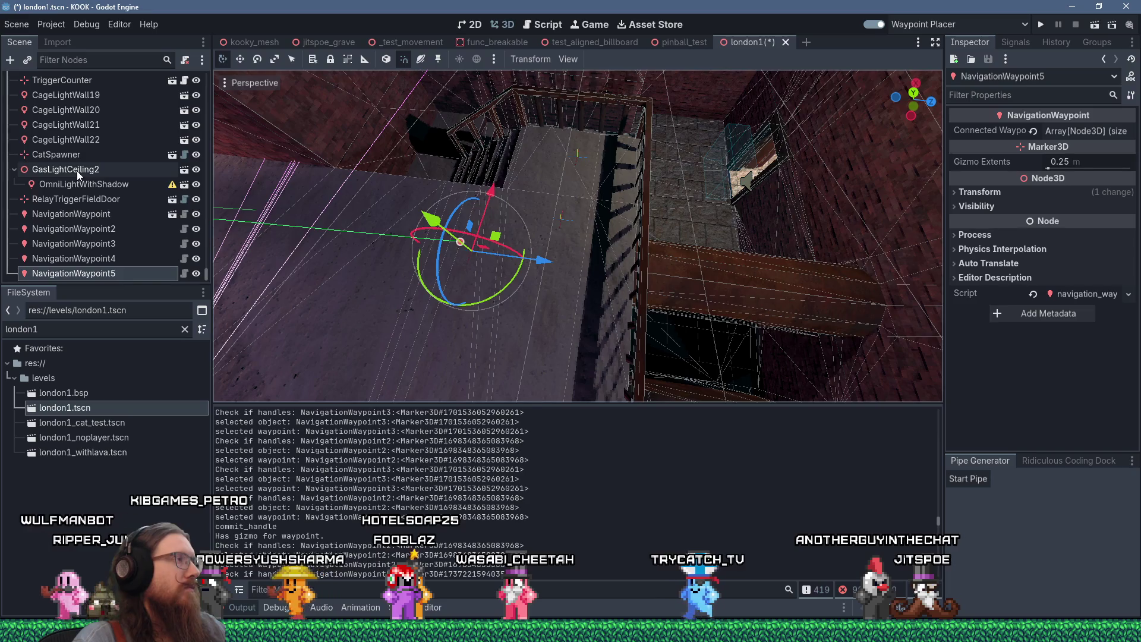
Step: Add a plain Node3D child to the level_london_1 root and name it Waypoints
{"action": "left_click_drag", "start_coordinate": [205, 274], "coordinate": [205, 62]}
{"action": "left_click", "coordinate": [54, 78]}
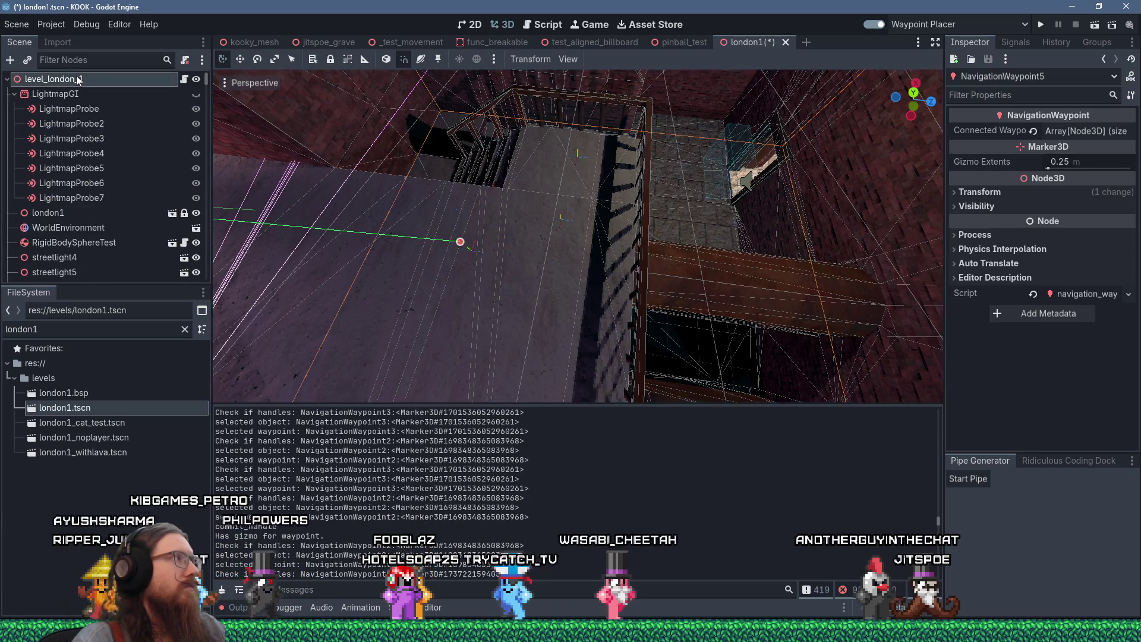
{"action": "key", "text": "ctrl+a"}
{"action": "double_click", "coordinate": [484, 234]}
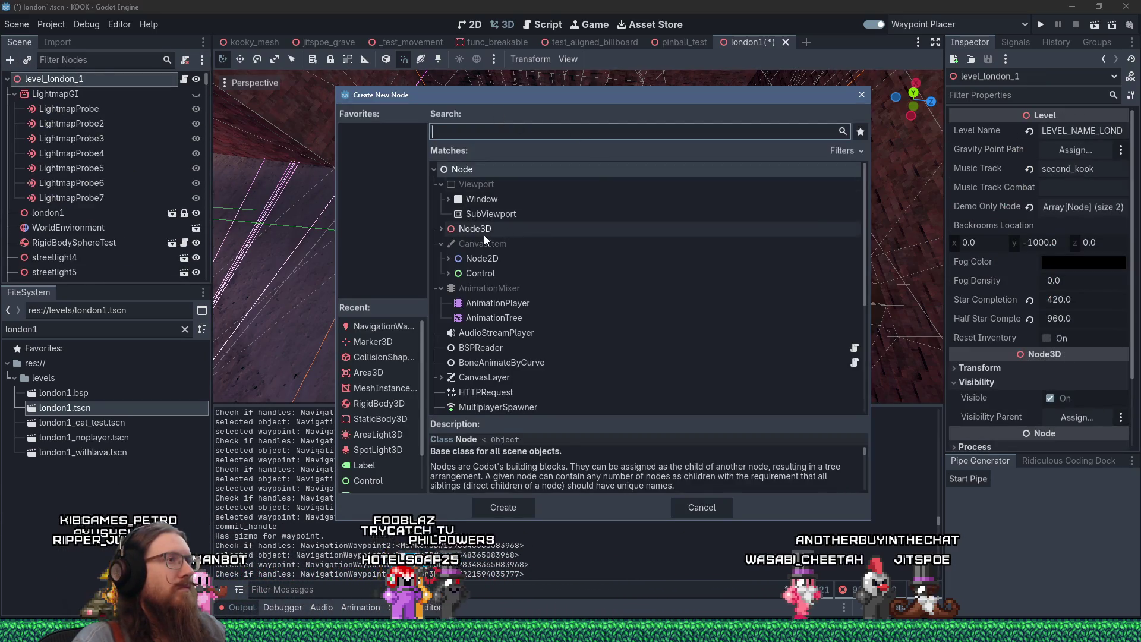
{"action": "double_click", "coordinate": [67, 274]}
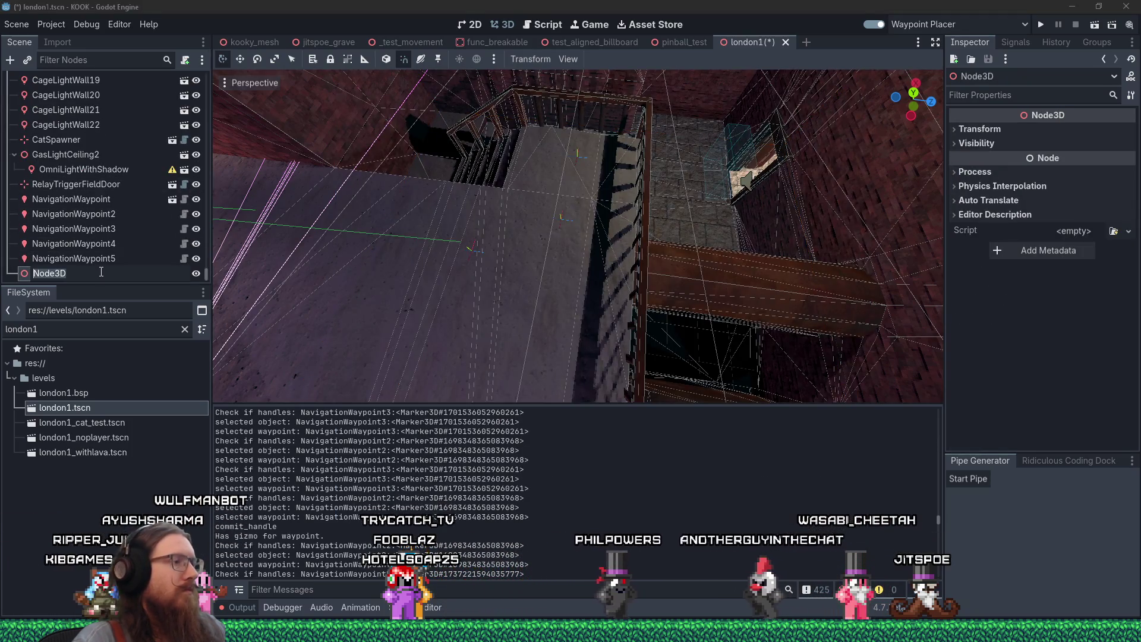
{"action": "type", "text": "ints"}
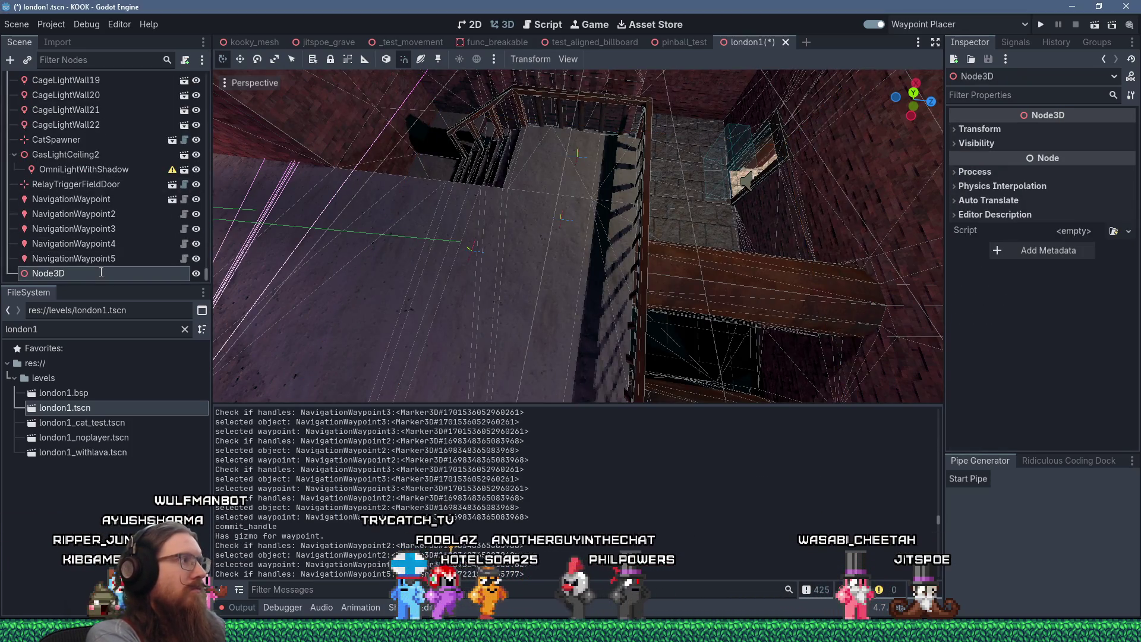
{"action": "key", "text": "Return"}
{"action": "mouse_move", "coordinate": [412, 265]}
{"action": "left_mouse_down"}
{"action": "mouse_move", "coordinate": [465, 237]}
{"action": "mouse_move", "coordinate": [423, 235]}
{"action": "mouse_move", "coordinate": [566, 202]}
{"action": "mouse_move", "coordinate": [522, 220]}
{"action": "left_mouse_up"}
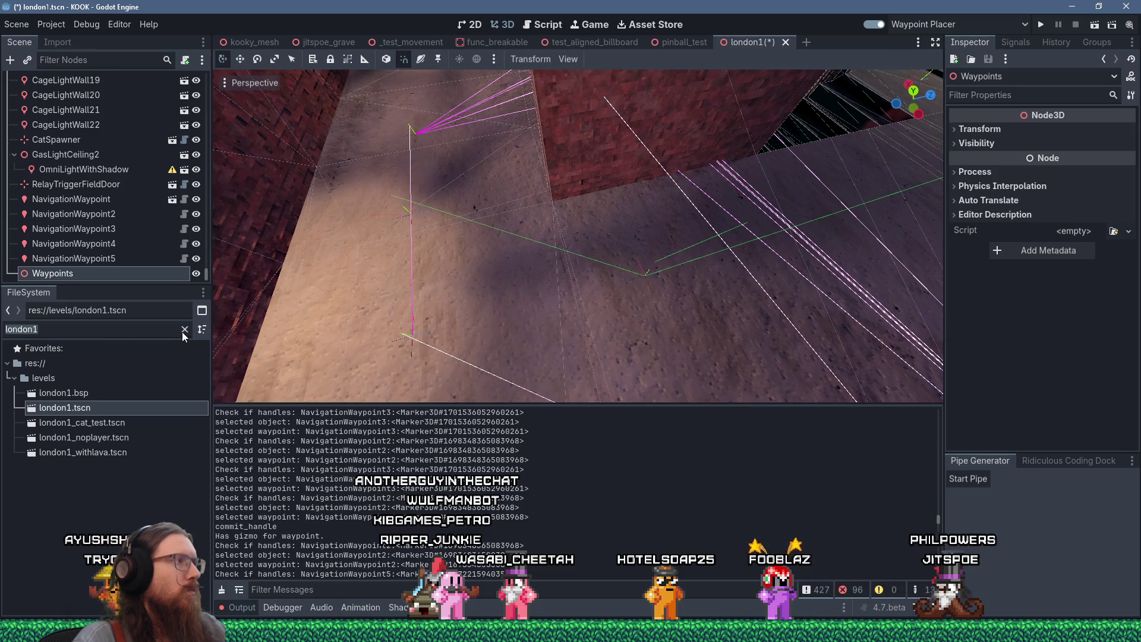
Step: Drag navigation_waypoint.tscn into the viewport, then delete the misplaced NavigationWaypoint6
{"action": "type", "text": "navigation"}
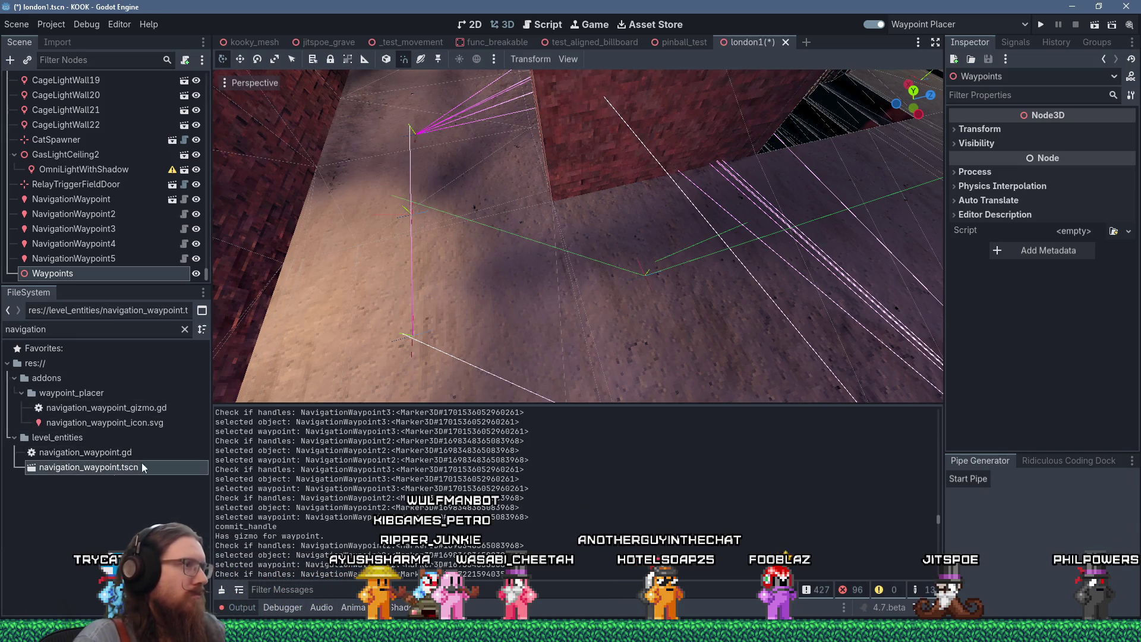
{"action": "left_click_drag", "start_coordinate": [121, 473], "coordinate": [458, 276]}
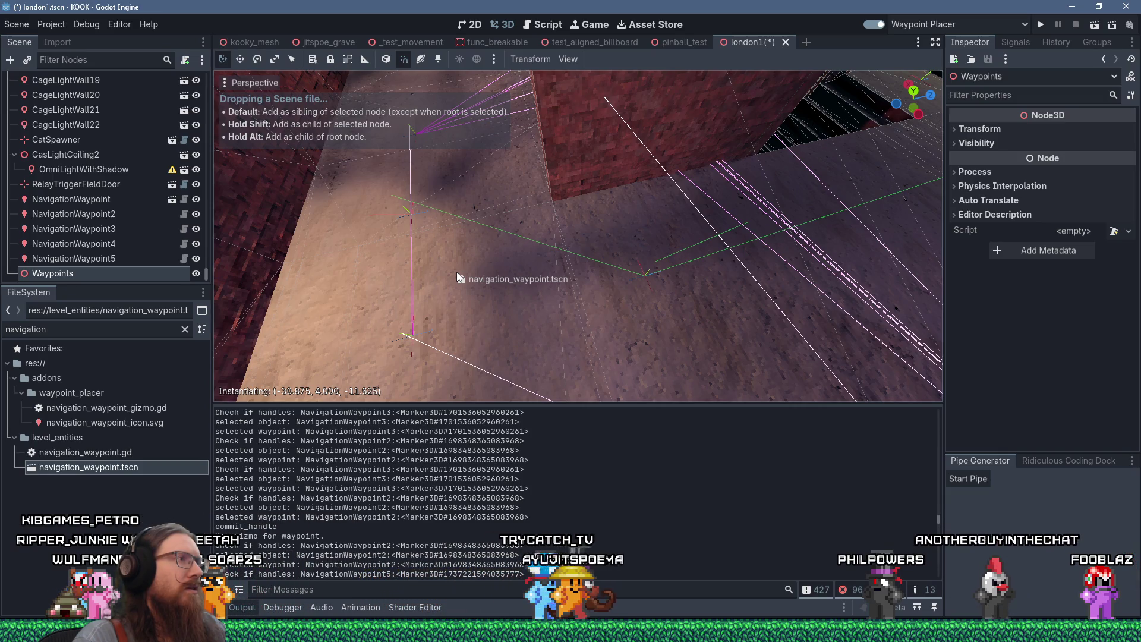
{"action": "left_click_drag", "start_coordinate": [456, 273], "coordinate": [456, 272]}
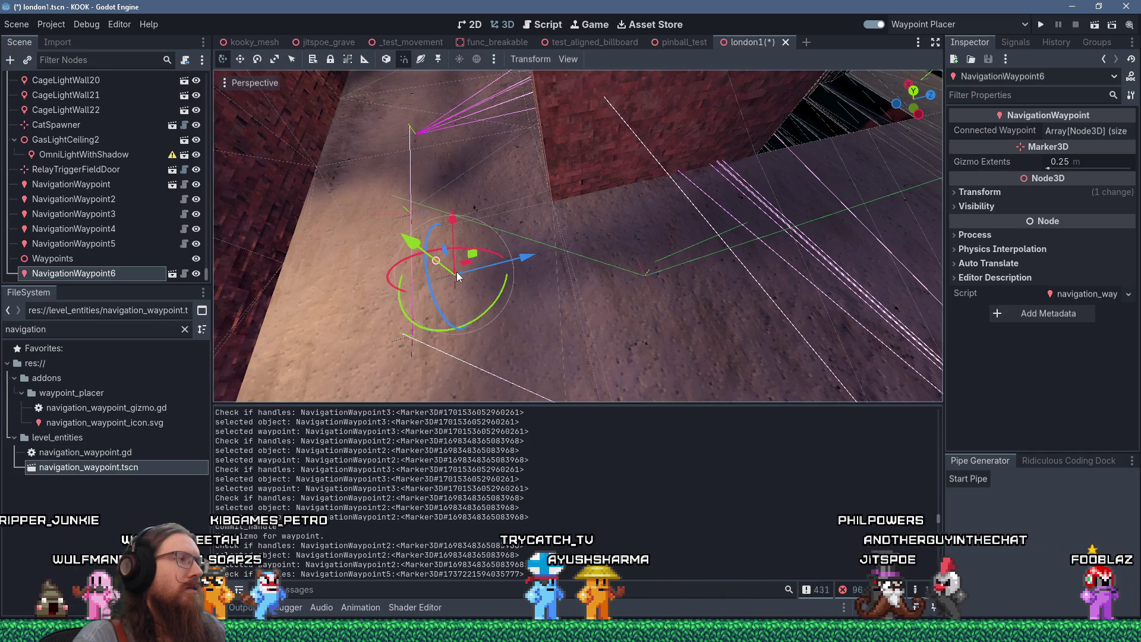
{"action": "key", "text": "Delete"}
{"action": "key", "text": "Return"}
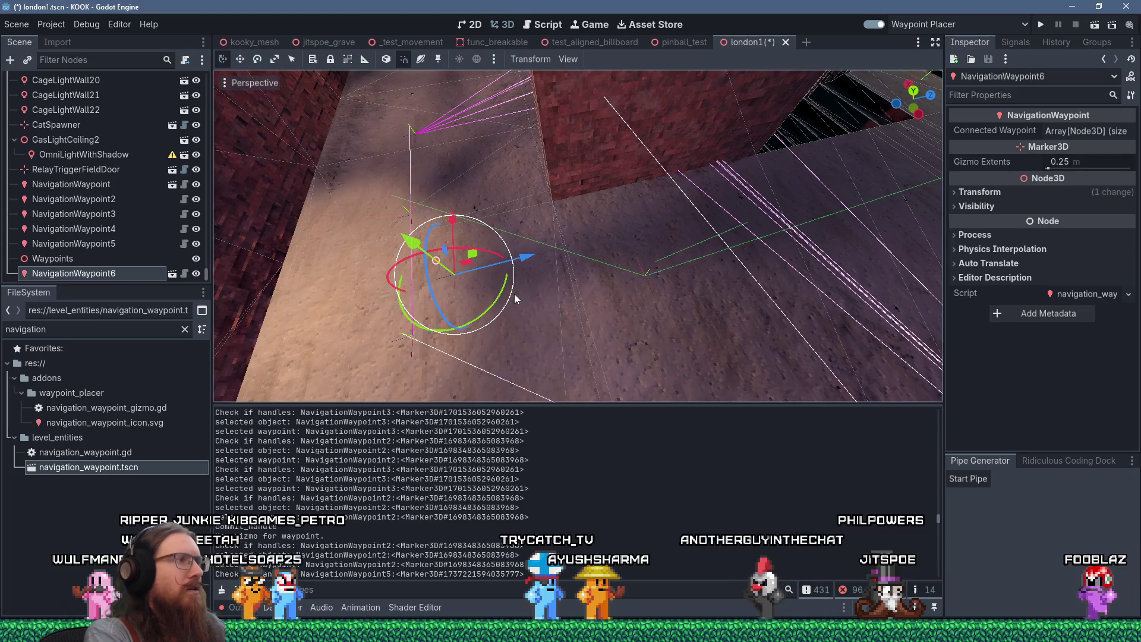
Step: Drop navigation_waypoint.tscn onto the floor as a child of Waypoints
{"action": "left_click", "coordinate": [95, 278]}
{"action": "mouse_move", "coordinate": [89, 467]}
{"action": "left_mouse_down"}
{"action": "mouse_move", "coordinate": [466, 266]}
{"action": "mouse_move", "coordinate": [481, 297]}
{"action": "mouse_move", "coordinate": [462, 287]}
{"action": "mouse_move", "coordinate": [491, 340]}
{"action": "mouse_move", "coordinate": [527, 294]}
{"action": "mouse_move", "coordinate": [579, 284]}
{"action": "mouse_move", "coordinate": [717, 294]}
{"action": "mouse_move", "coordinate": [487, 283]}
{"action": "mouse_move", "coordinate": [535, 309]}
{"action": "mouse_move", "coordinate": [528, 335]}
{"action": "left_mouse_up"}
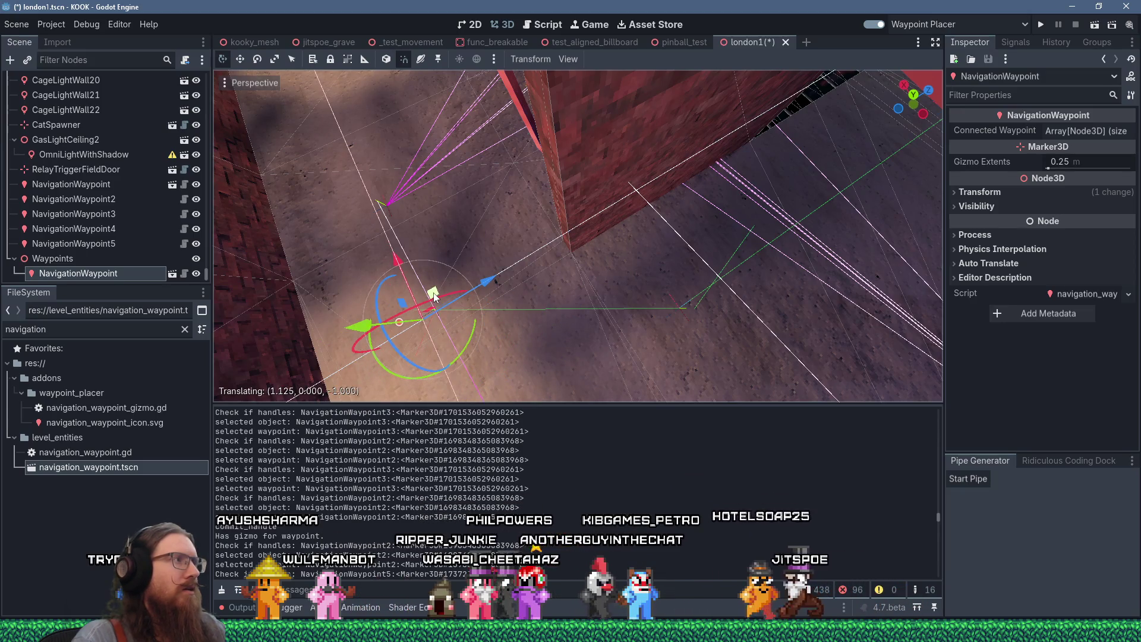
{"action": "left_click", "coordinate": [71, 184]}
Step: Delete the five old NavigationWaypoint nodes from the scene tree
{"action": "left_click", "coordinate": [74, 244], "text": "shift"}
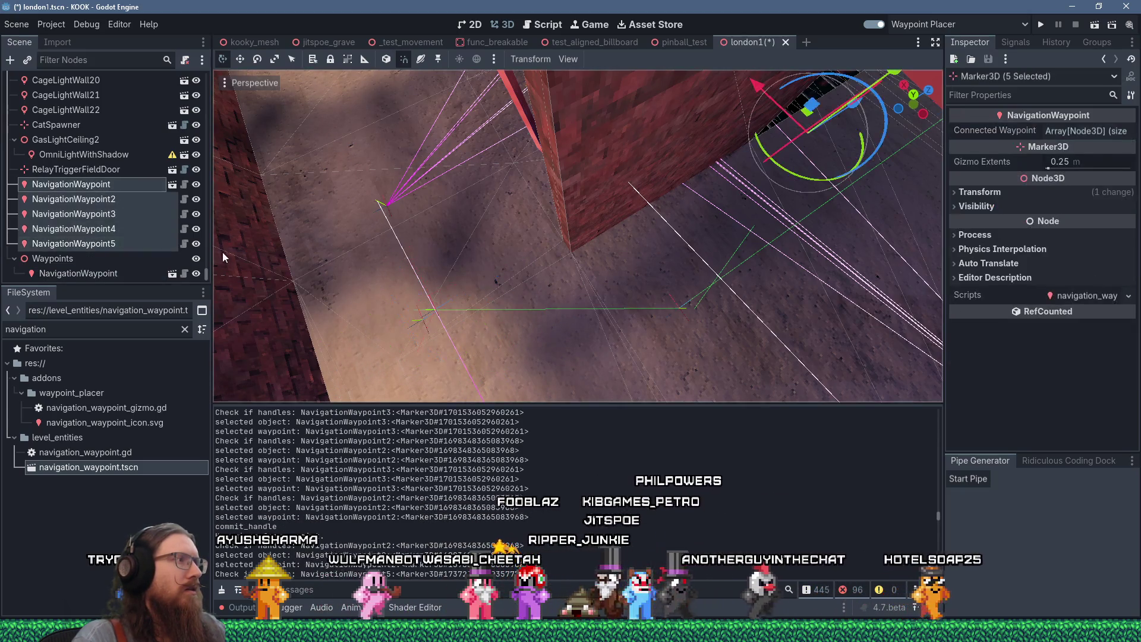
{"action": "key", "text": "Delete"}
{"action": "key", "text": "Return"}
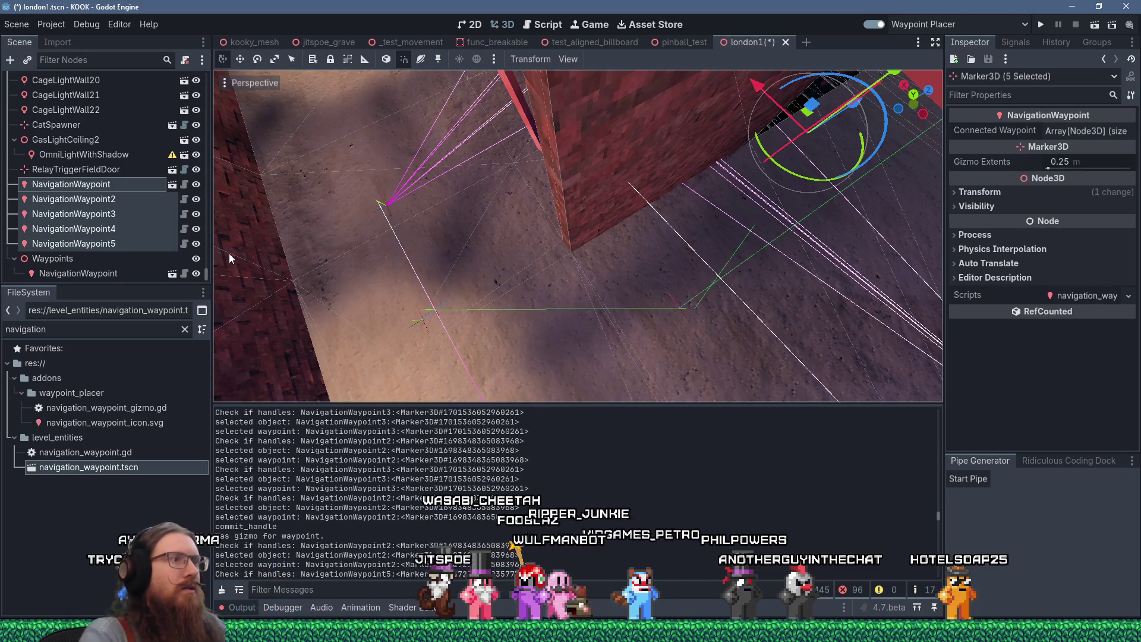
Step: From the new NavigationWaypoint, drag out links to place connected waypoints along the floor
{"action": "left_click_drag", "start_coordinate": [415, 262], "coordinate": [459, 224]}
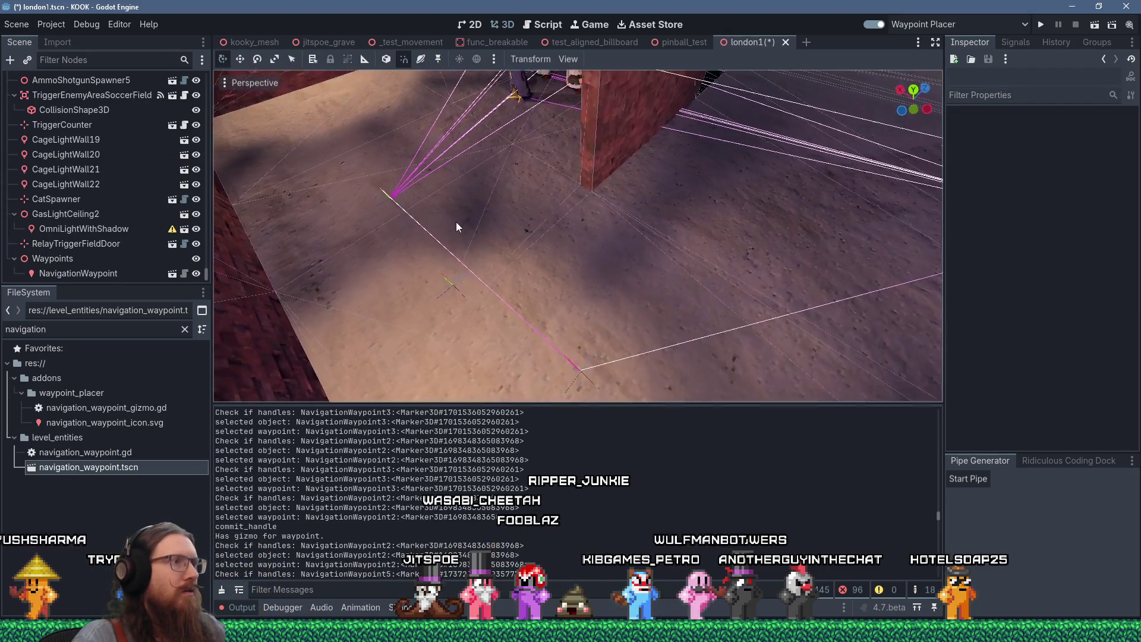
{"action": "left_click", "coordinate": [453, 287]}
{"action": "scroll", "coordinate": [462, 291], "scroll_direction": "down", "scroll_amount": 3}
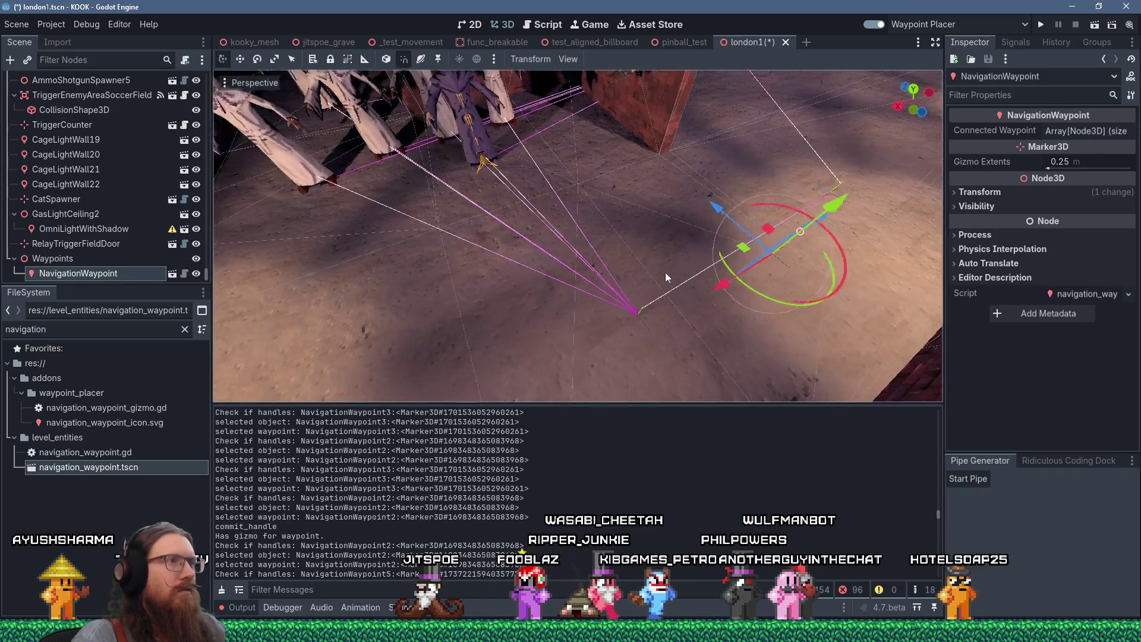
{"action": "scroll", "coordinate": [693, 281], "scroll_direction": "up", "scroll_amount": 2}
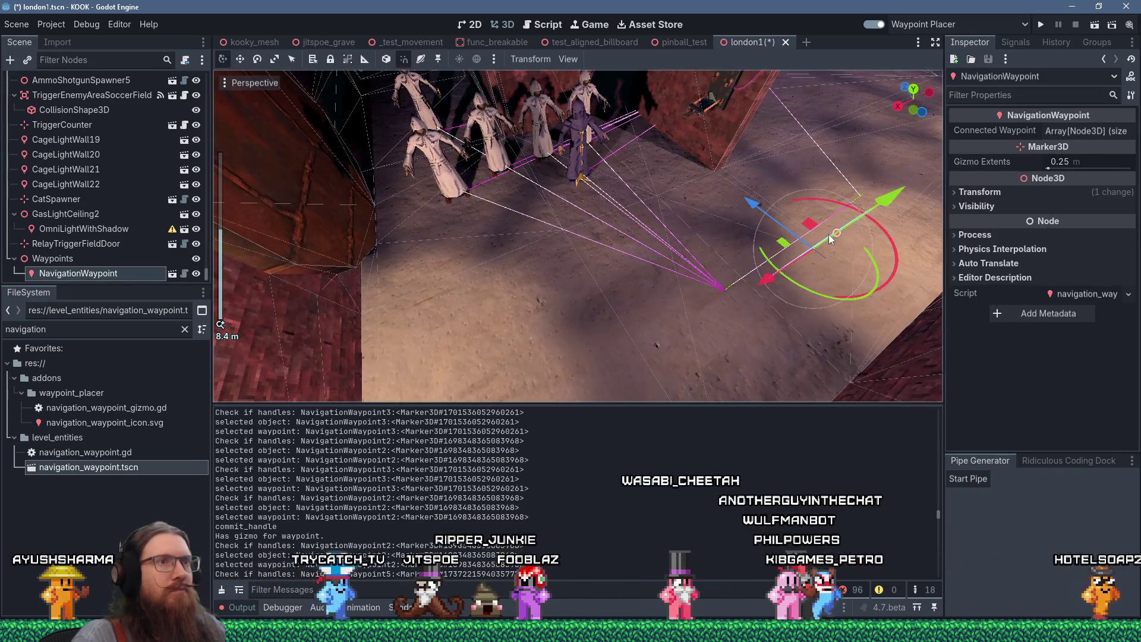
{"action": "mouse_move", "coordinate": [837, 235]}
{"action": "left_mouse_down"}
{"action": "mouse_move", "coordinate": [449, 207]}
{"action": "mouse_move", "coordinate": [497, 218]}
{"action": "mouse_move", "coordinate": [334, 180]}
{"action": "mouse_move", "coordinate": [398, 210]}
{"action": "mouse_move", "coordinate": [344, 220]}
{"action": "mouse_move", "coordinate": [404, 246]}
{"action": "mouse_move", "coordinate": [437, 245]}
{"action": "mouse_move", "coordinate": [363, 219]}
{"action": "mouse_move", "coordinate": [365, 191]}
{"action": "mouse_move", "coordinate": [614, 339]}
{"action": "mouse_move", "coordinate": [595, 355]}
{"action": "mouse_move", "coordinate": [582, 345]}
{"action": "left_mouse_up"}
{"action": "scroll", "coordinate": [363, 219], "scroll_direction": "down", "scroll_amount": 2}
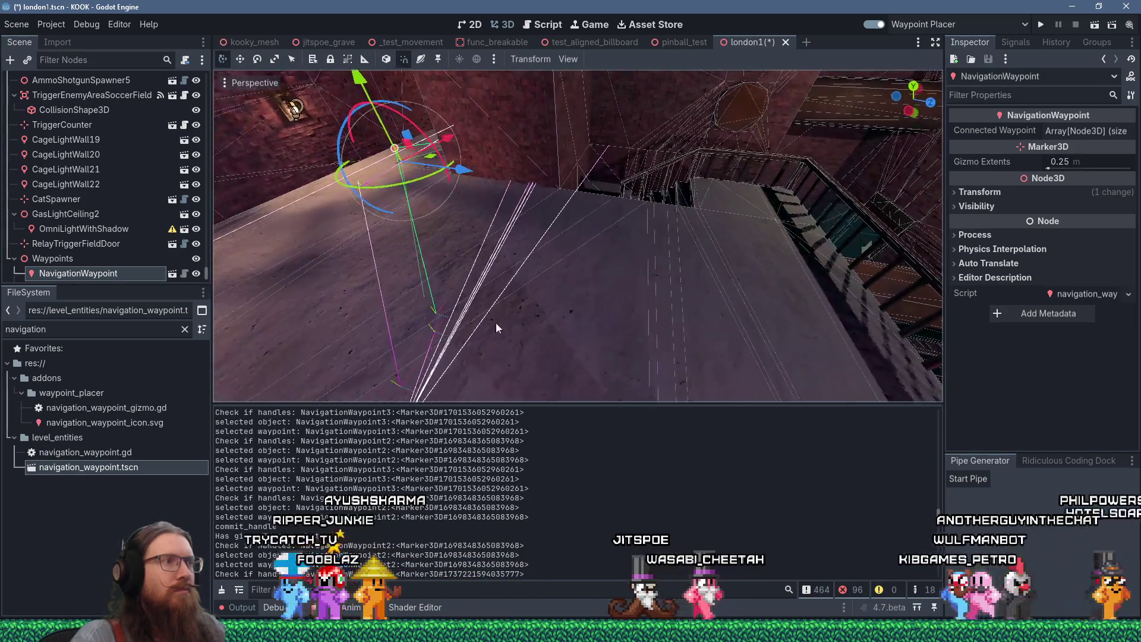
{"action": "left_click", "coordinate": [453, 306]}
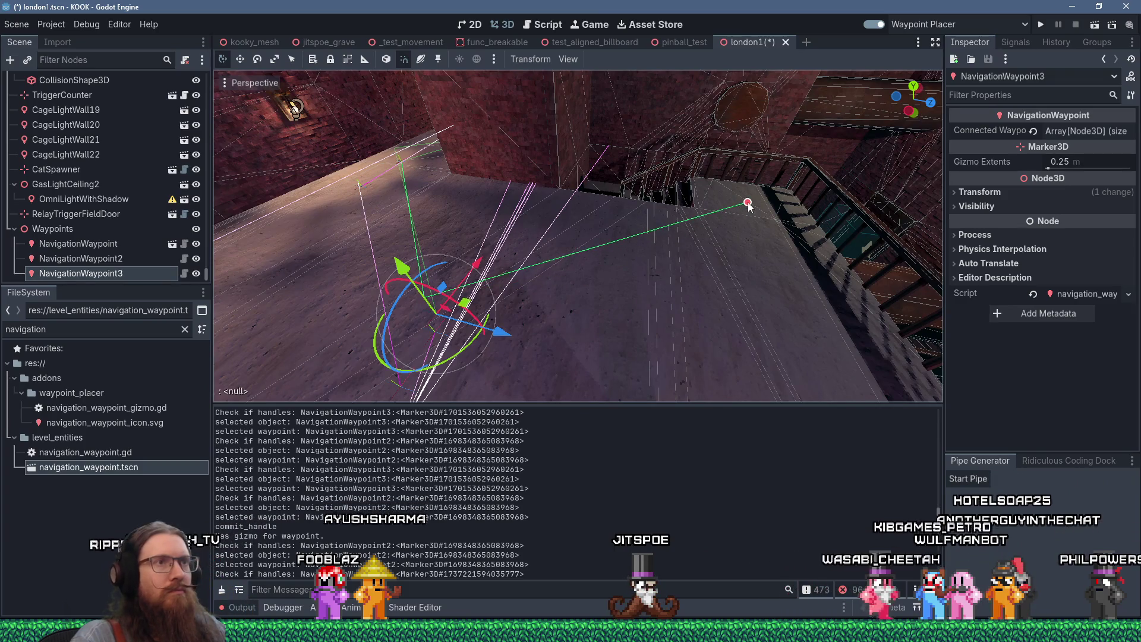
Step: Place NavigationWaypoint4 at the foot of the stairs
{"action": "mouse_move", "coordinate": [763, 208]}
{"action": "left_mouse_down"}
{"action": "mouse_move", "coordinate": [565, 287]}
{"action": "mouse_move", "coordinate": [552, 333]}
{"action": "left_mouse_up"}
{"action": "scroll", "coordinate": [558, 341], "scroll_direction": "up", "scroll_amount": 4}
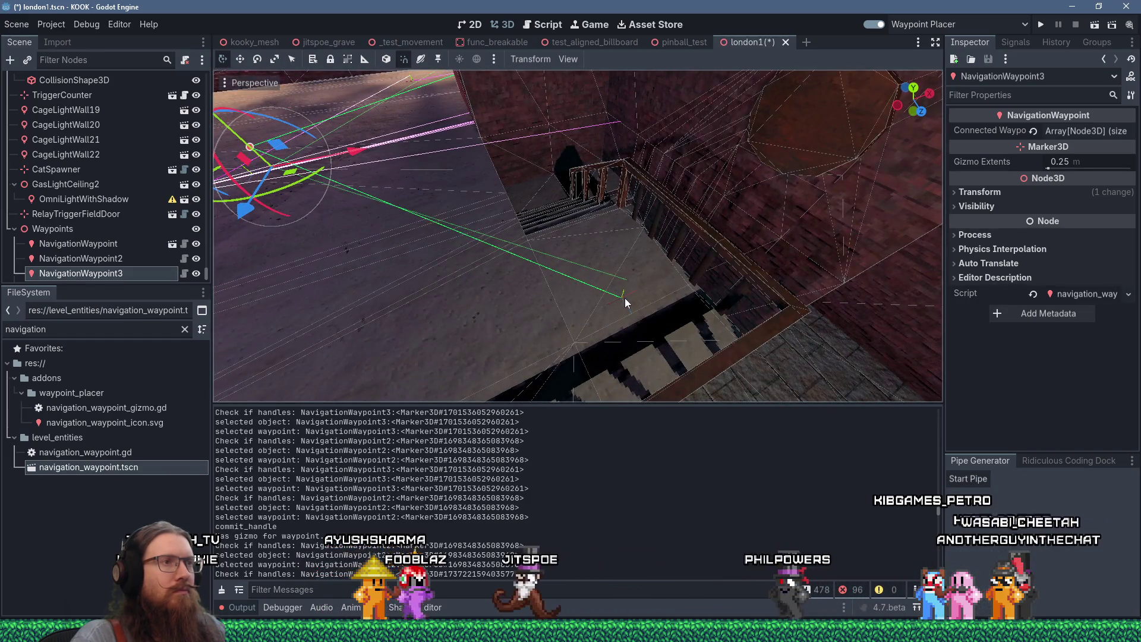
{"action": "scroll", "coordinate": [588, 293], "scroll_direction": "up", "scroll_amount": 2}
{"action": "scroll", "coordinate": [671, 244], "scroll_direction": "down", "scroll_amount": 2}
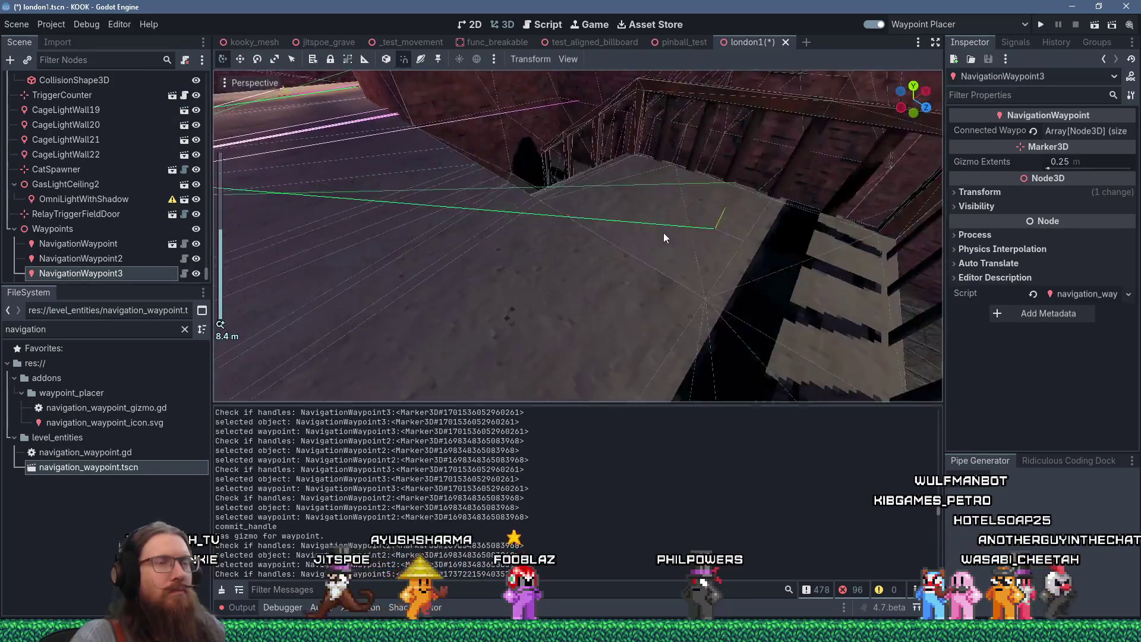
{"action": "left_click", "coordinate": [710, 231]}
Step: Place NavigationWaypoint5 on the stairs and save the level
{"action": "mouse_move", "coordinate": [704, 255]}
{"action": "left_mouse_down"}
{"action": "mouse_move", "coordinate": [740, 274]}
{"action": "mouse_move", "coordinate": [713, 314]}
{"action": "left_mouse_up"}
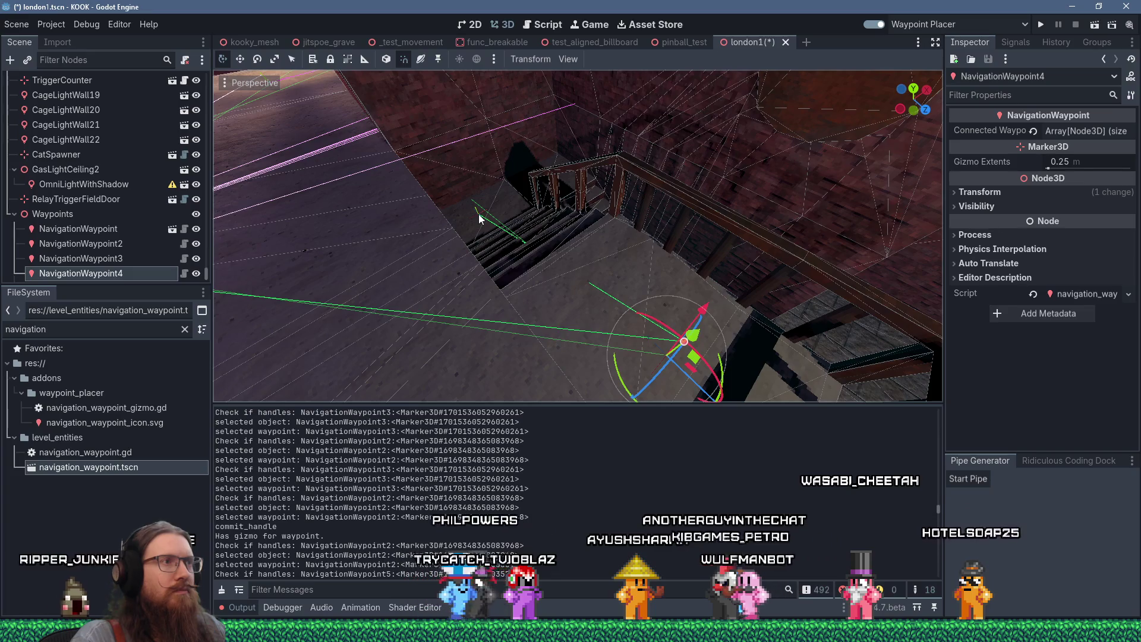
{"action": "scroll", "coordinate": [616, 258], "scroll_direction": "up", "scroll_amount": 5}
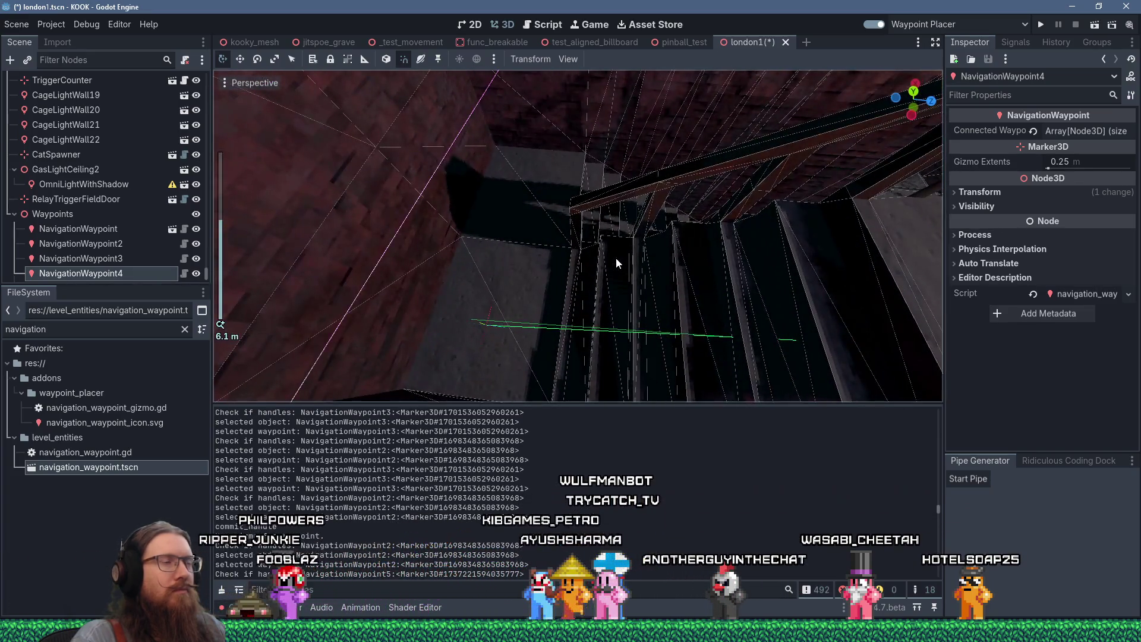
{"action": "mouse_move", "coordinate": [616, 258]}
{"action": "left_mouse_down"}
{"action": "mouse_move", "coordinate": [512, 222]}
{"action": "mouse_move", "coordinate": [529, 253]}
{"action": "mouse_move", "coordinate": [441, 244]}
{"action": "mouse_move", "coordinate": [391, 274]}
{"action": "mouse_move", "coordinate": [473, 256]}
{"action": "mouse_move", "coordinate": [558, 170]}
{"action": "mouse_move", "coordinate": [730, 166]}
{"action": "mouse_move", "coordinate": [711, 218]}
{"action": "mouse_move", "coordinate": [572, 248]}
{"action": "mouse_move", "coordinate": [554, 274]}
{"action": "left_mouse_up"}
{"action": "left_click", "coordinate": [441, 243]}
{"action": "scroll", "coordinate": [558, 170], "scroll_direction": "down", "scroll_amount": 3}
{"action": "scroll", "coordinate": [711, 217], "scroll_direction": "down", "scroll_amount": 3}
{"action": "scroll", "coordinate": [711, 217], "scroll_direction": "up", "scroll_amount": 3}
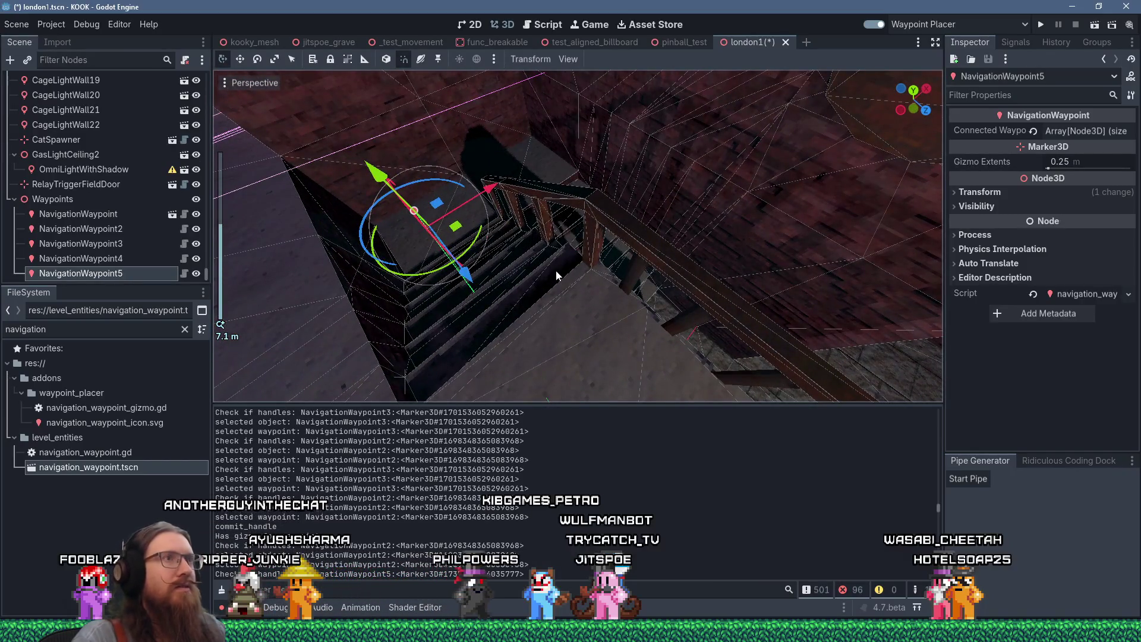
{"action": "key", "text": "ctrl+s"}
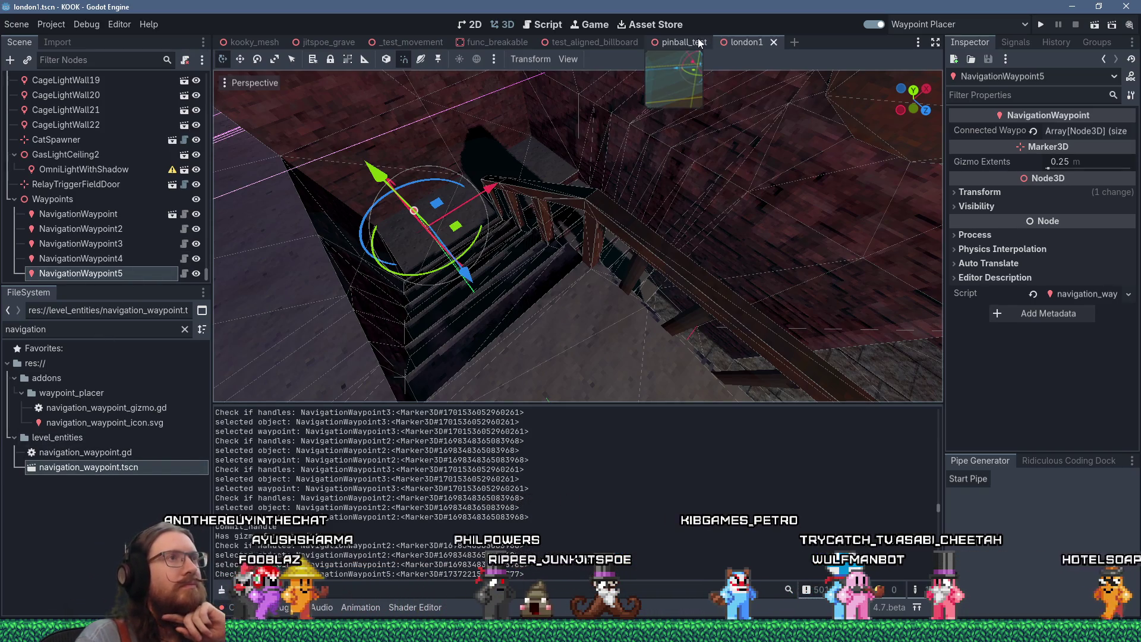
Step: Inspect the waypoint by the stairs from several angles and save the London scene
{"action": "scroll", "coordinate": [499, 303], "scroll_direction": "up", "scroll_amount": 5}
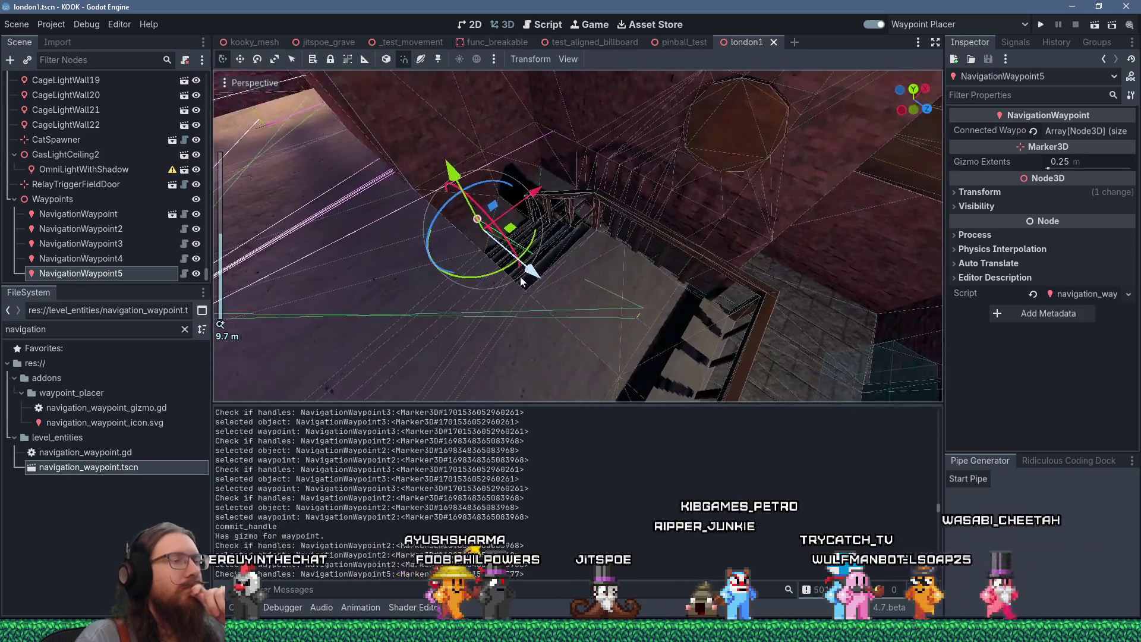
{"action": "left_click_drag", "start_coordinate": [520, 281], "coordinate": [532, 275]}
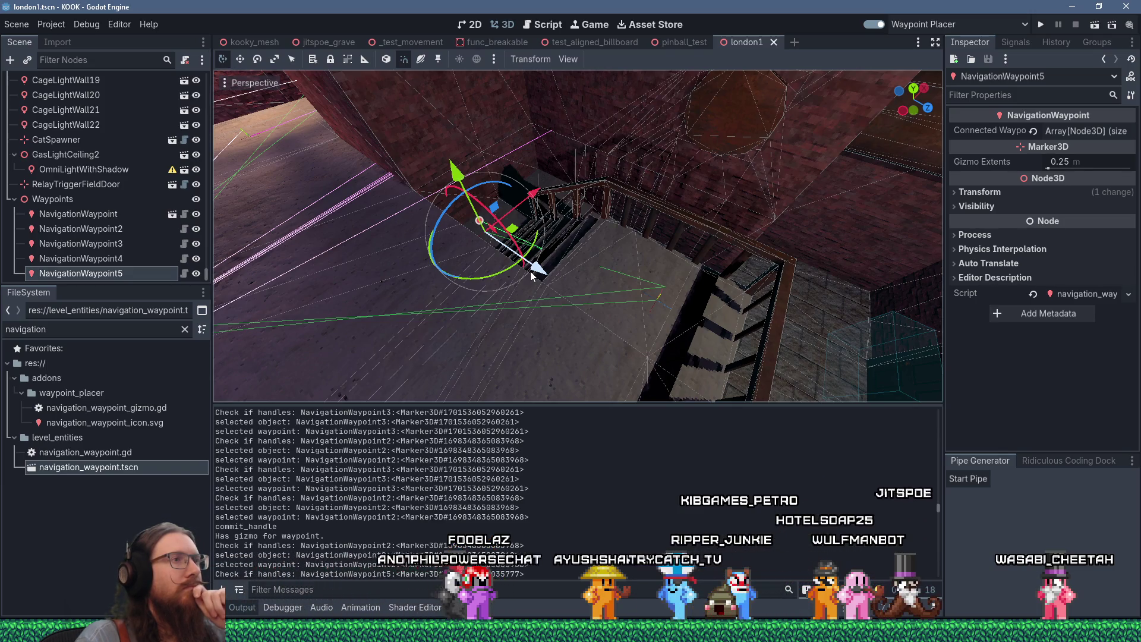
{"action": "mouse_move", "coordinate": [530, 271]}
{"action": "left_mouse_down"}
{"action": "mouse_move", "coordinate": [660, 209]}
{"action": "mouse_move", "coordinate": [619, 229]}
{"action": "mouse_move", "coordinate": [649, 213]}
{"action": "mouse_move", "coordinate": [591, 200]}
{"action": "mouse_move", "coordinate": [483, 268]}
{"action": "left_mouse_up"}
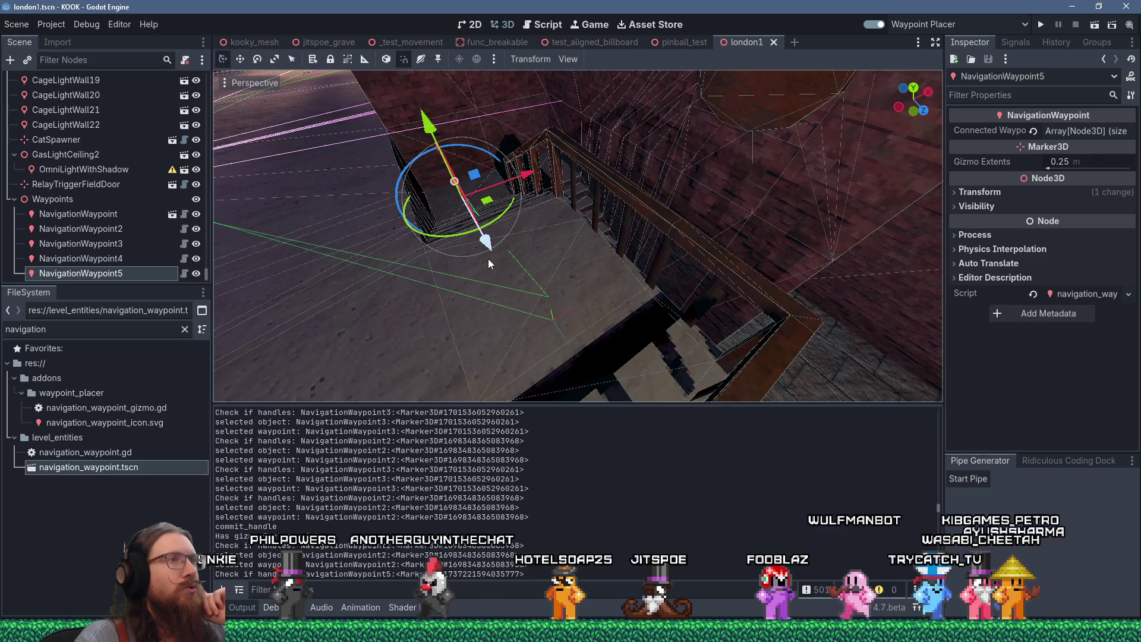
{"action": "mouse_move", "coordinate": [489, 260]}
{"action": "left_mouse_down"}
{"action": "mouse_move", "coordinate": [552, 280]}
{"action": "mouse_move", "coordinate": [577, 311]}
{"action": "mouse_move", "coordinate": [534, 317]}
{"action": "mouse_move", "coordinate": [448, 286]}
{"action": "mouse_move", "coordinate": [444, 265]}
{"action": "mouse_move", "coordinate": [444, 284]}
{"action": "mouse_move", "coordinate": [512, 297]}
{"action": "mouse_move", "coordinate": [518, 310]}
{"action": "left_mouse_up"}
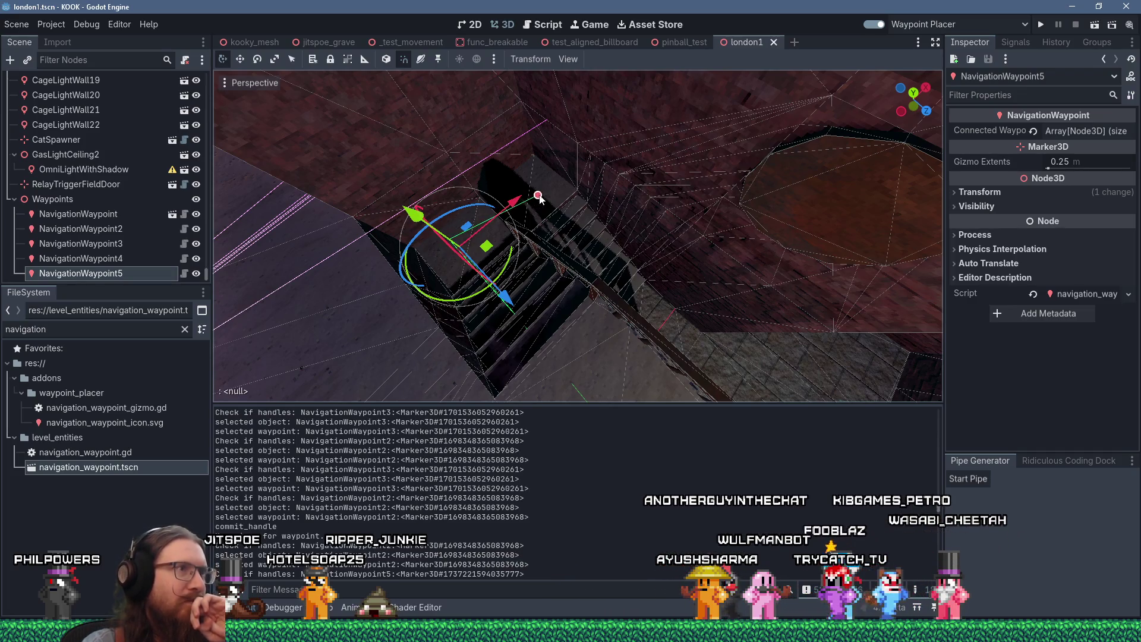
{"action": "left_click_drag", "start_coordinate": [555, 233], "coordinate": [537, 241]}
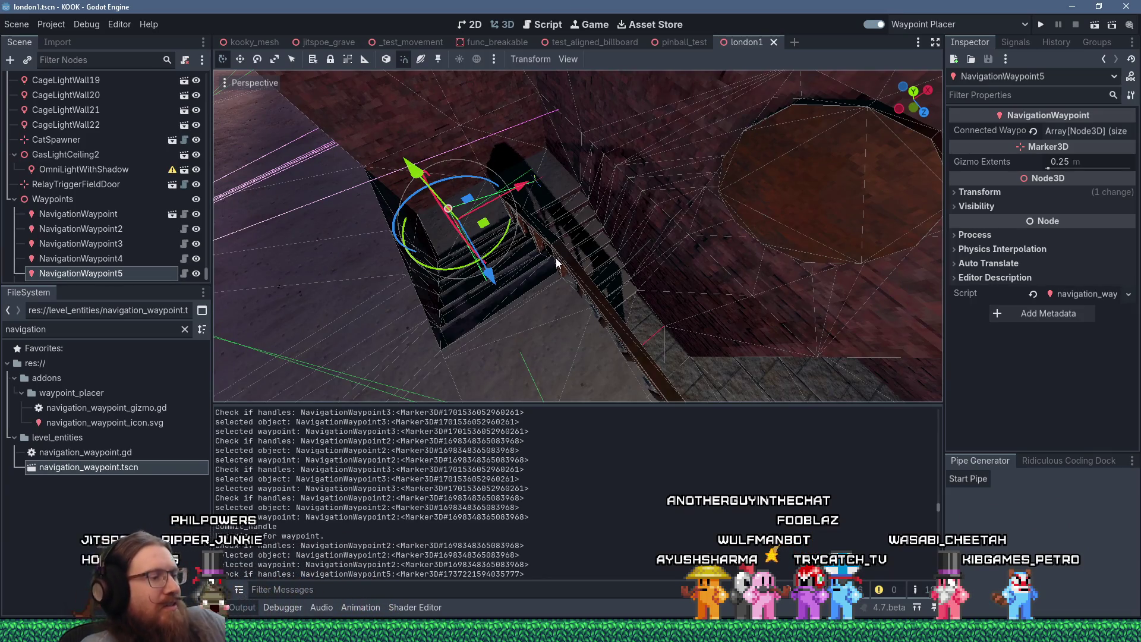
{"action": "key", "text": "ctrl+s"}
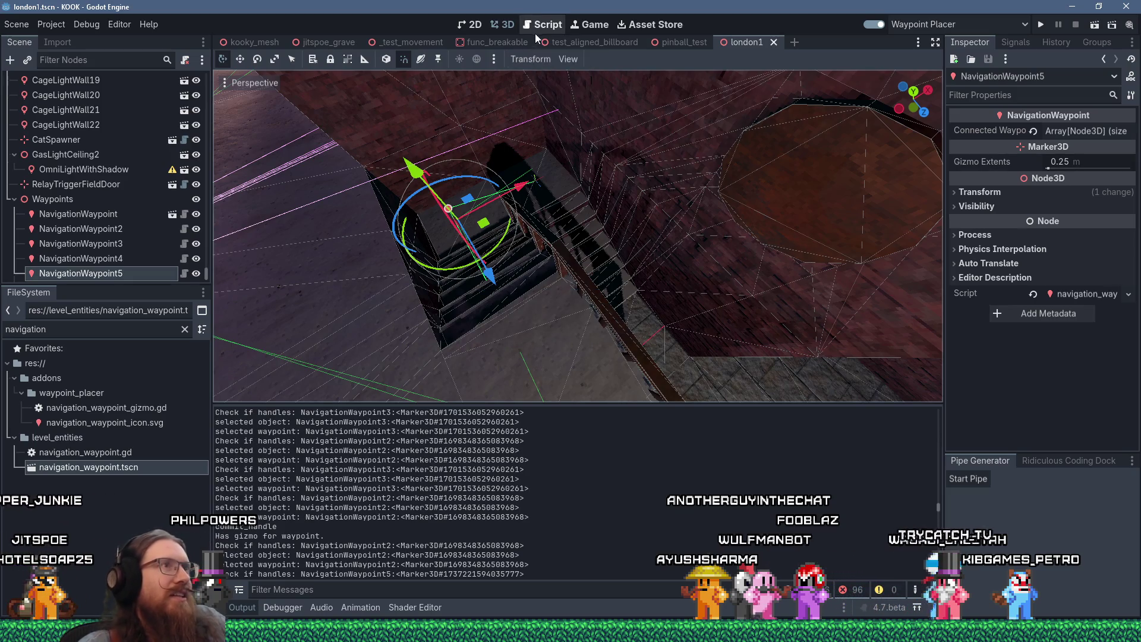
Step: Open navigation_waypoint_gizmo.gd in the Script editor, then switch to the kook_todo.txt notes
{"action": "left_click", "coordinate": [536, 33]}
{"action": "mouse_move", "coordinate": [669, 259]}
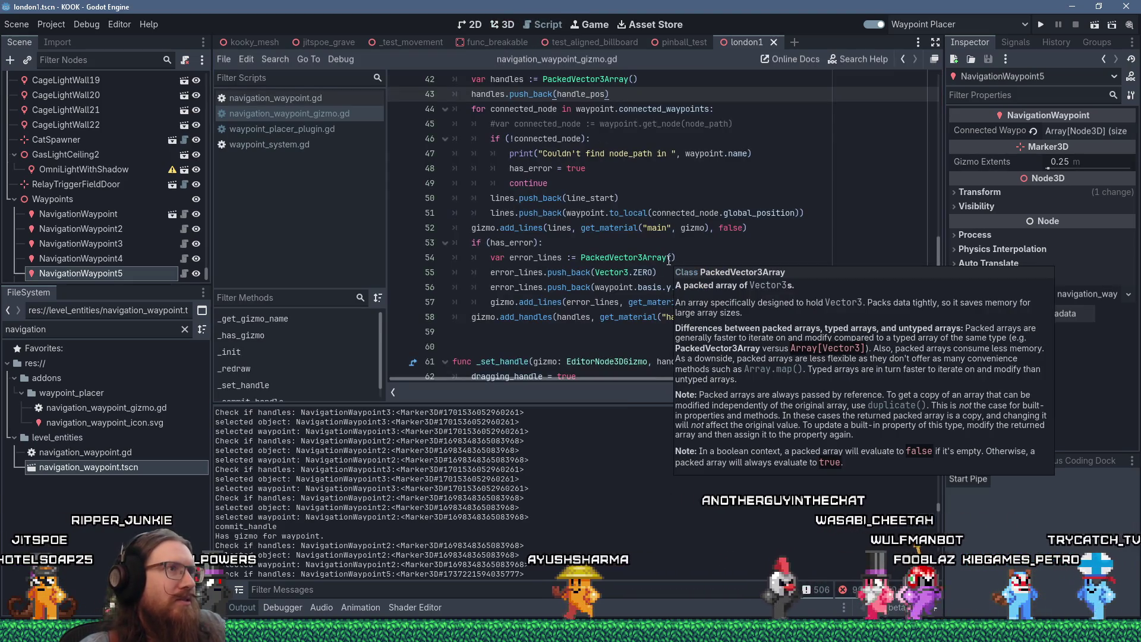
{"action": "mouse_move", "coordinate": [538, 211]}
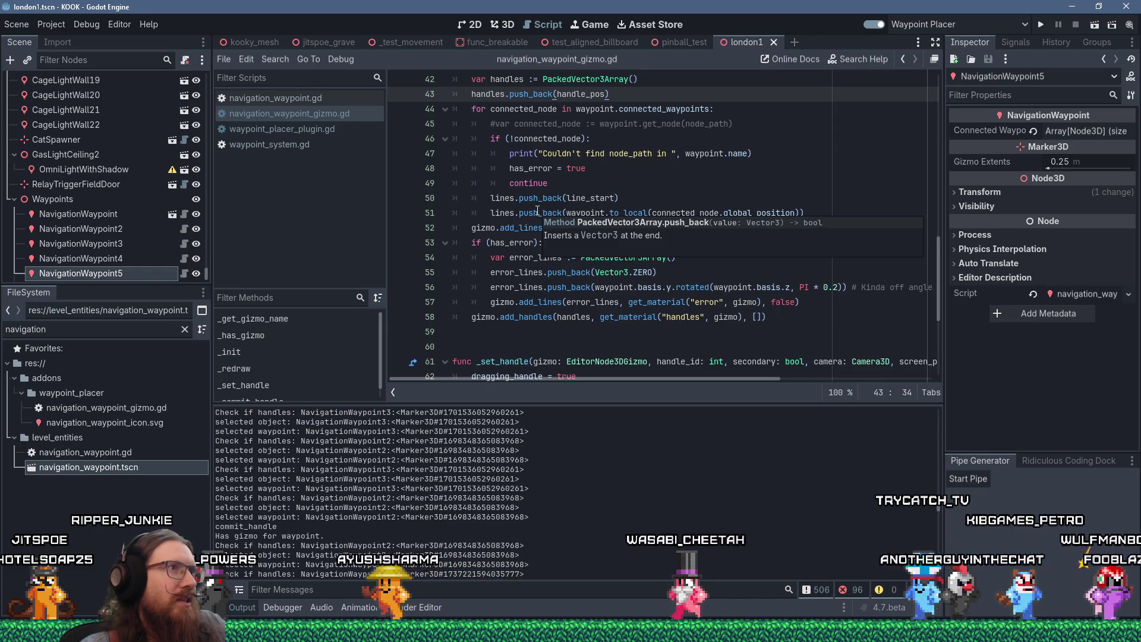
{"action": "key", "text": "super+Tab"}
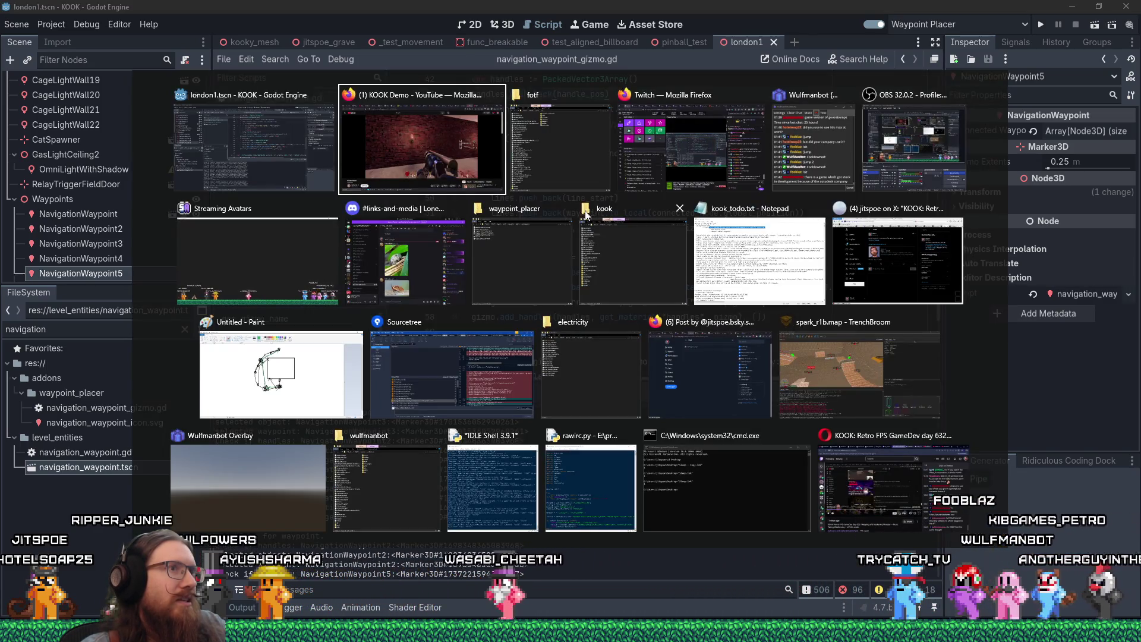
{"action": "left_click", "coordinate": [732, 239]}
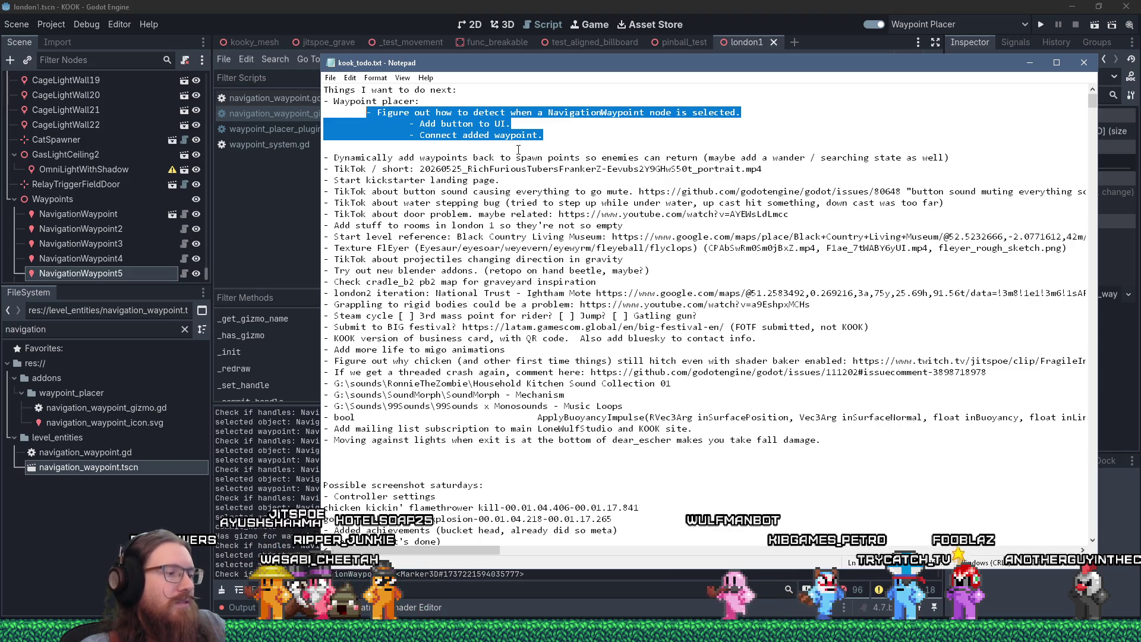
Step: Replace the waypoint placer tasks with '- Select new node.', save the to-do list, and return to Godot's line 46
{"action": "type", "text": "- Selec"}
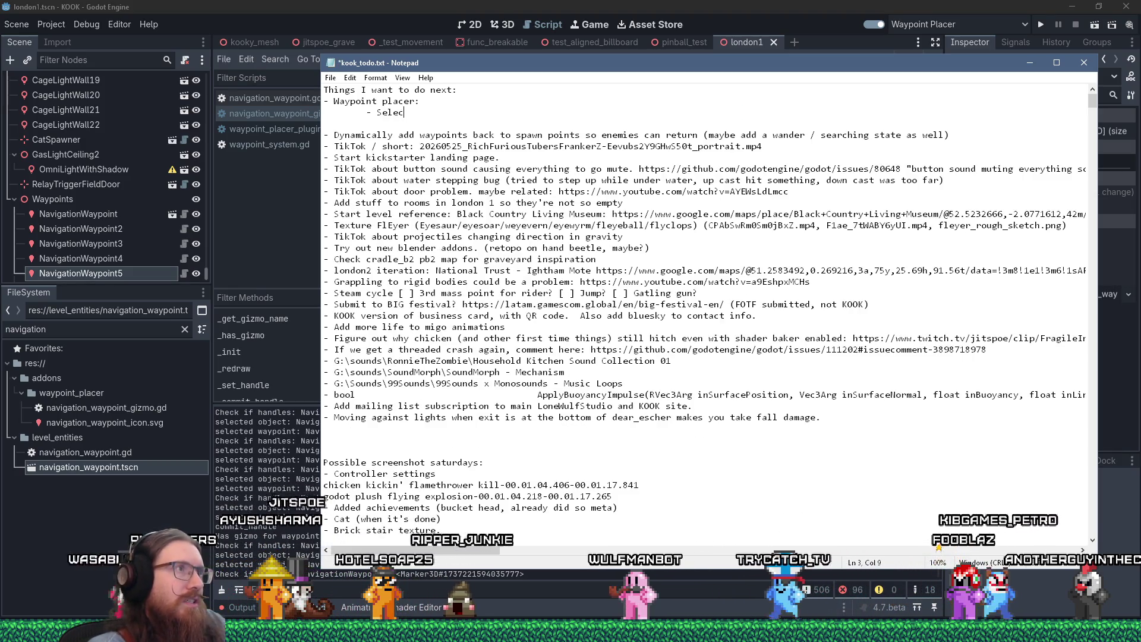
{"action": "type", "text": "t new node"}
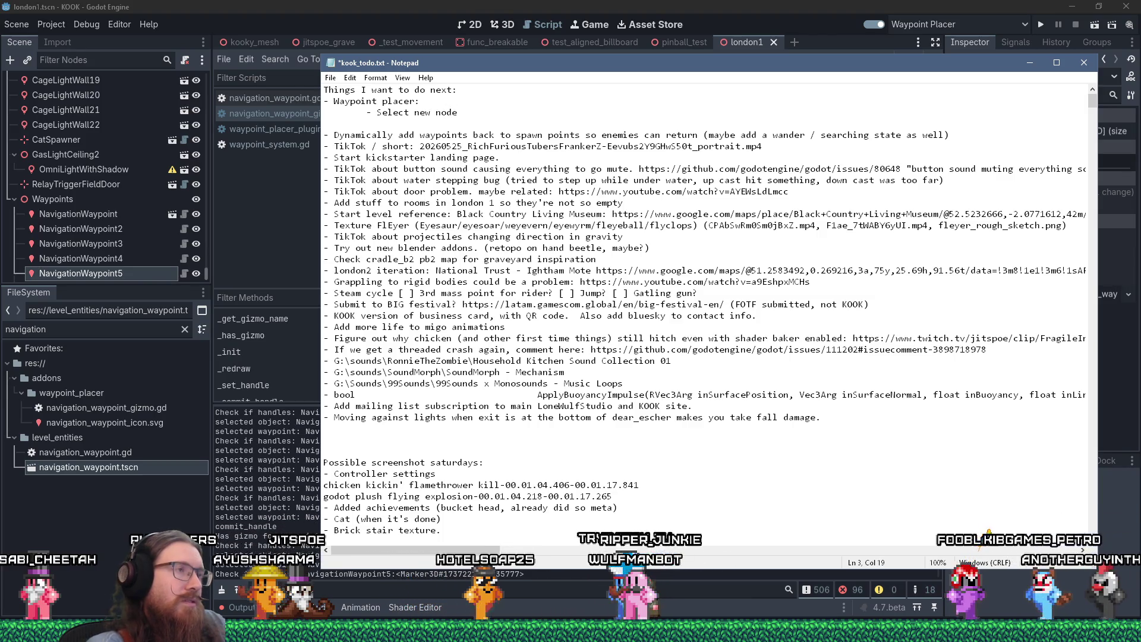
{"action": "type", "text": "."}
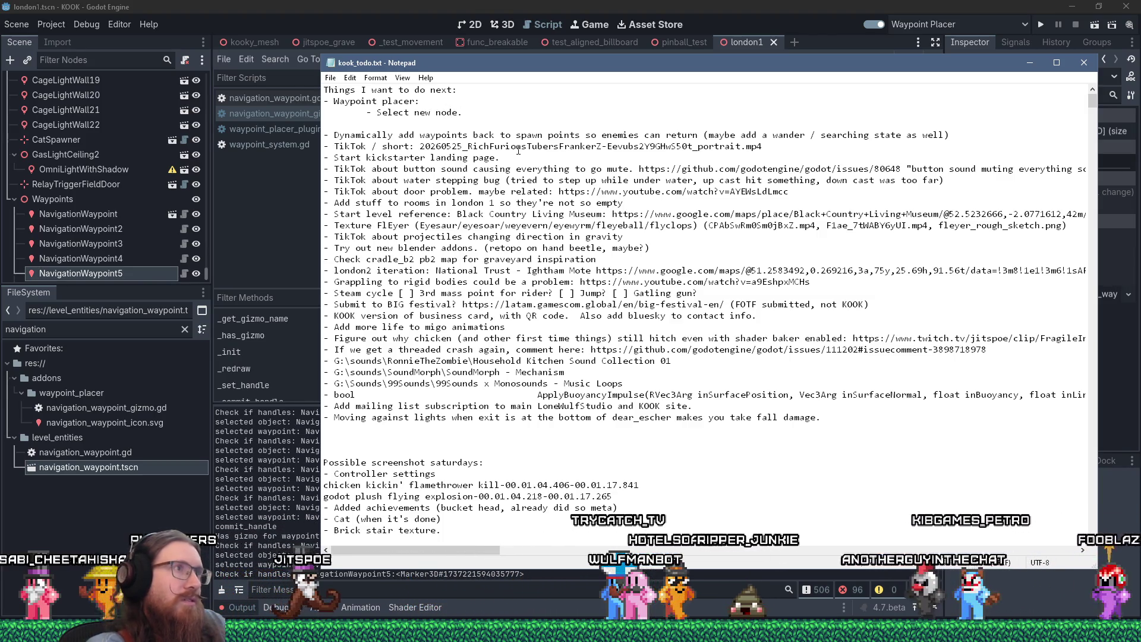
{"action": "key", "text": "ctrl+s"}
{"action": "key", "text": "alt+Tab"}
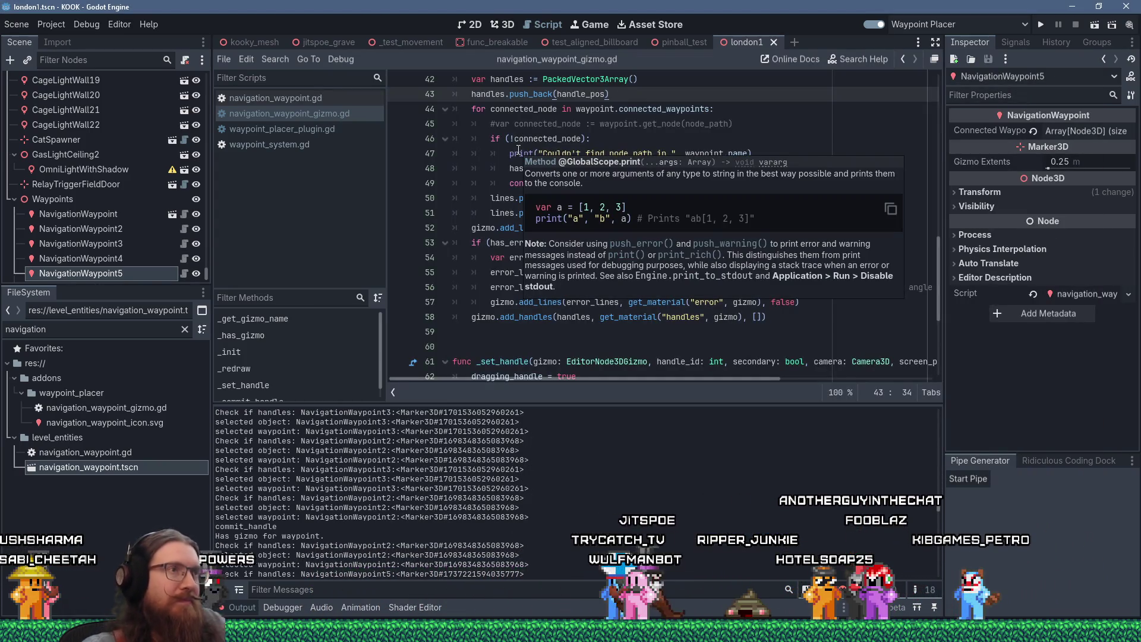
{"action": "left_click", "coordinate": [543, 138]}
Step: Read the connected_node check in navigation_waypoint_gizmo.gd, then open waypoint_placer_plugin.gd
{"action": "scroll", "coordinate": [679, 146], "scroll_direction": "up", "scroll_amount": 2}
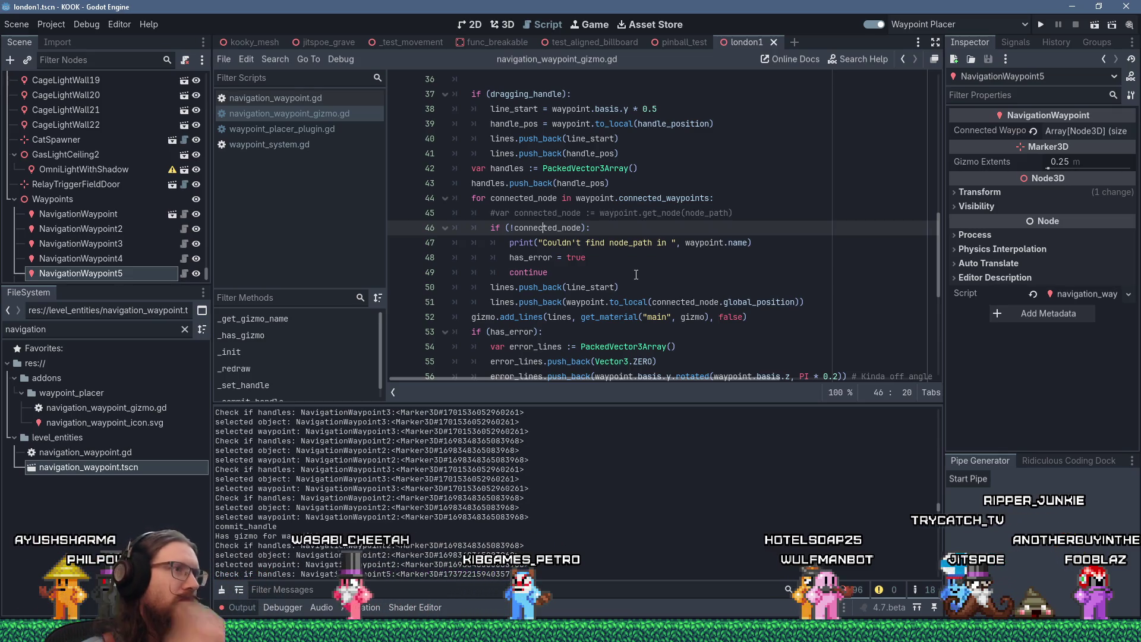
{"action": "scroll", "coordinate": [528, 268], "scroll_direction": "up", "scroll_amount": 1}
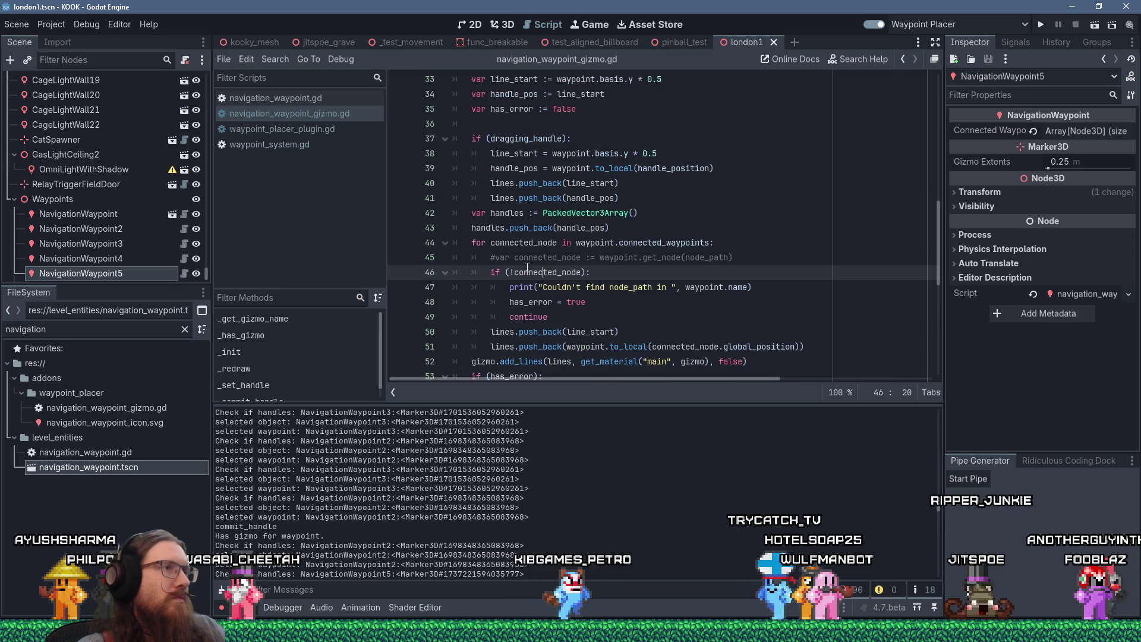
{"action": "mouse_move", "coordinate": [527, 269]}
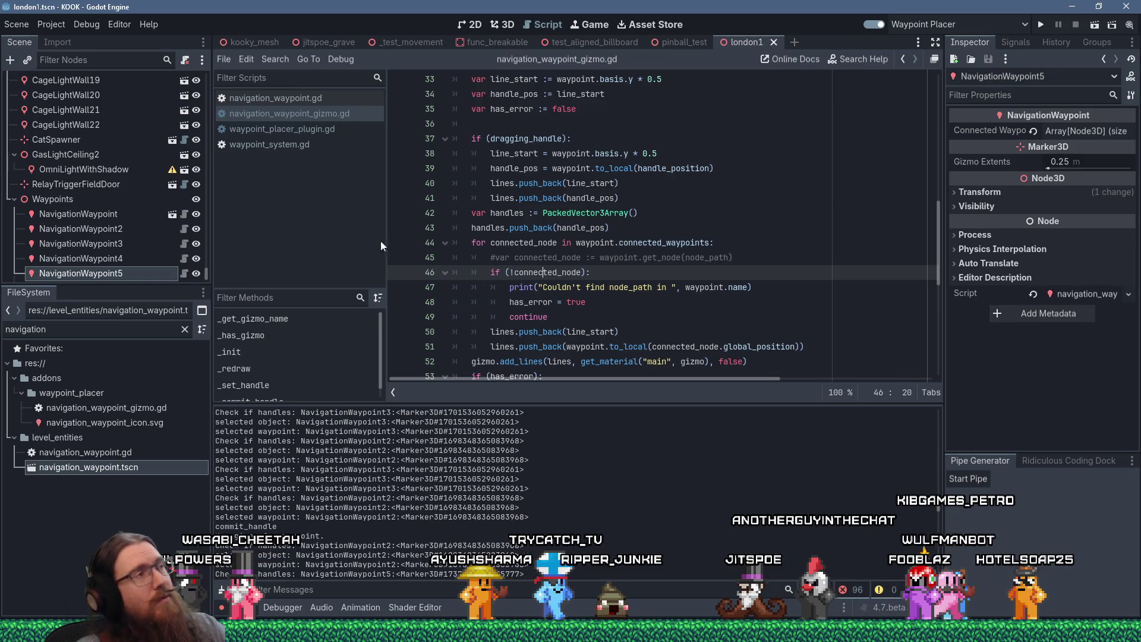
{"action": "left_click", "coordinate": [311, 134]}
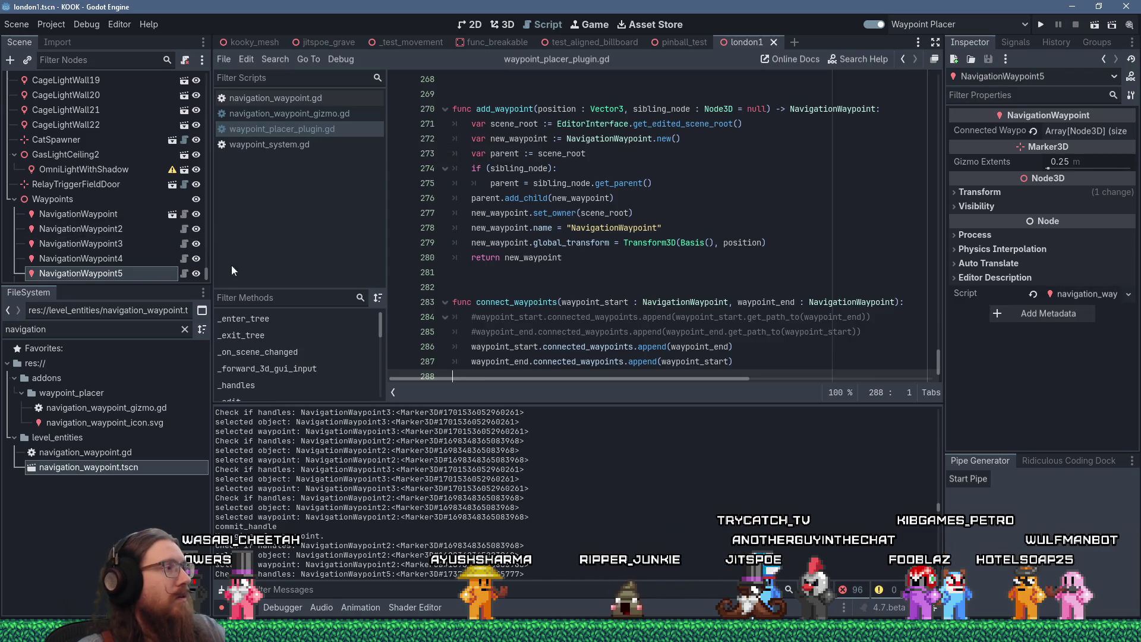
Step: Clear the navigation filter and filter the project files by 'pipe'
{"action": "left_click", "coordinate": [185, 329]}
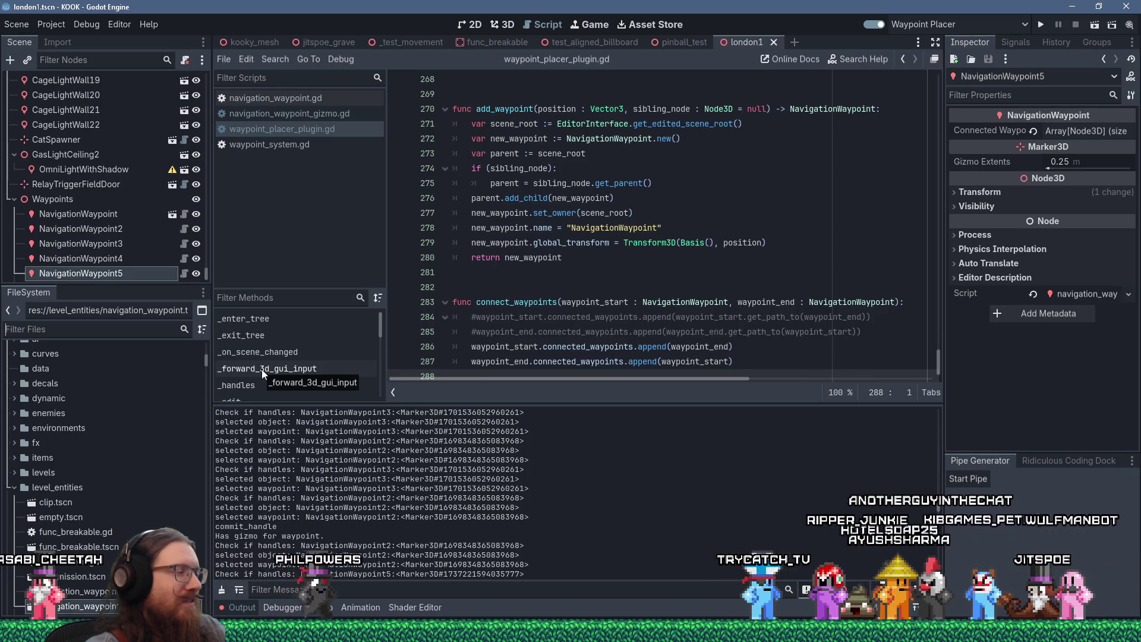
{"action": "type", "text": "pipe"}
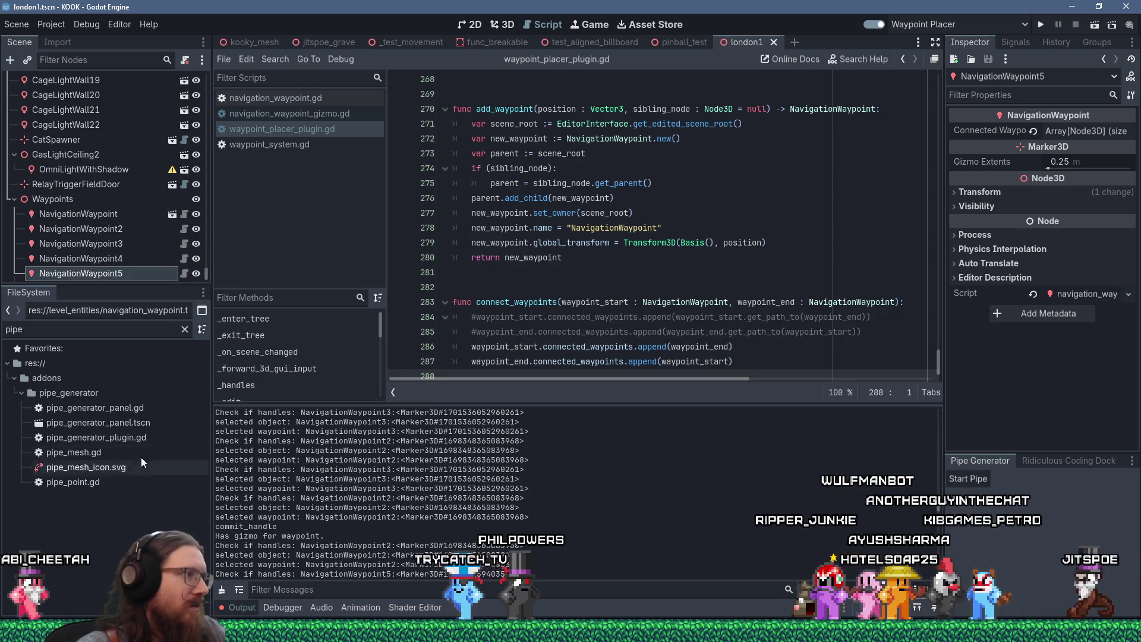
Step: Open pipe_generator_plugin.gd and search 'select' to reach the get_selection match on line 149
{"action": "left_click", "coordinate": [117, 439]}
{"action": "double_click", "coordinate": [116, 440]}
{"action": "left_click", "coordinate": [607, 241]}
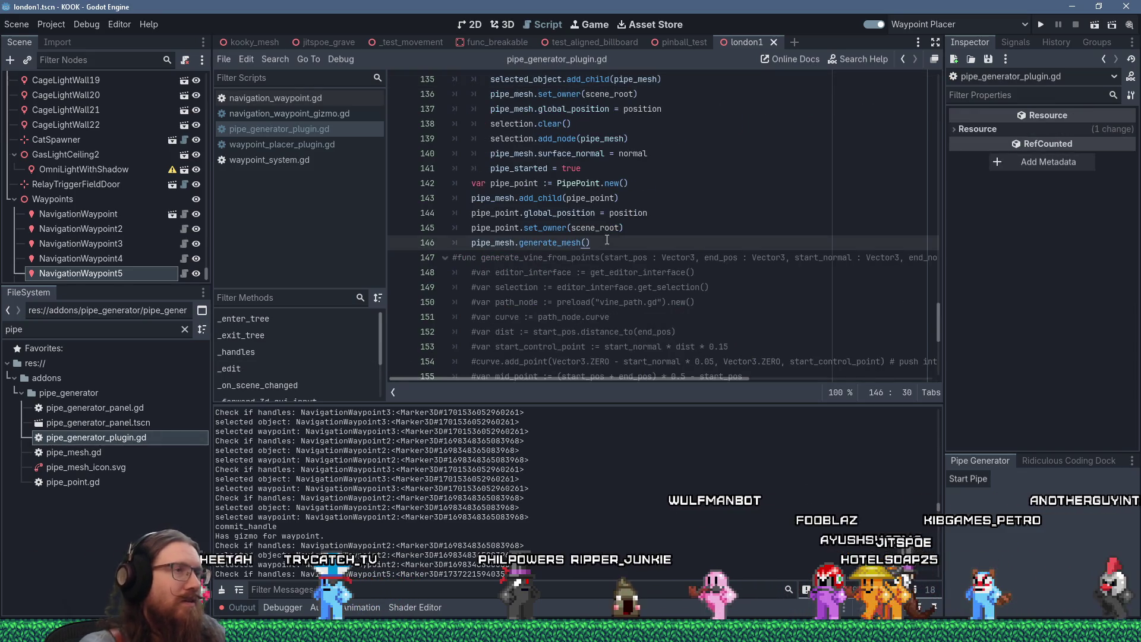
{"action": "key", "text": "ctrl+f"}
{"action": "type", "text": "select"}
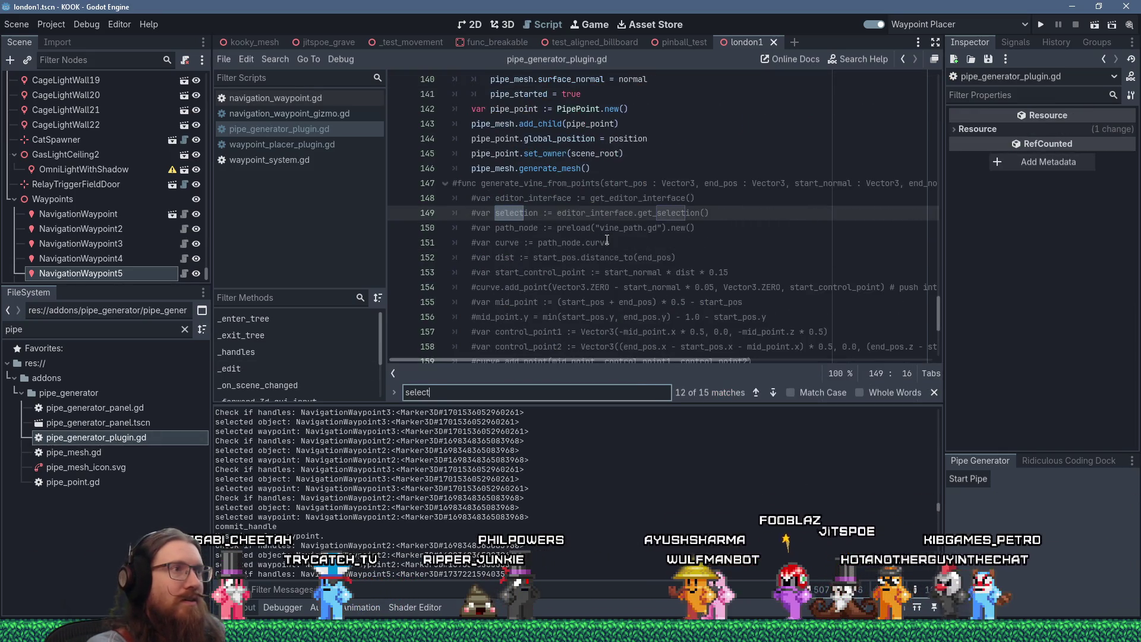
{"action": "key", "text": "Return"}
{"action": "key", "text": "Return"}
{"action": "key", "text": "Return"}
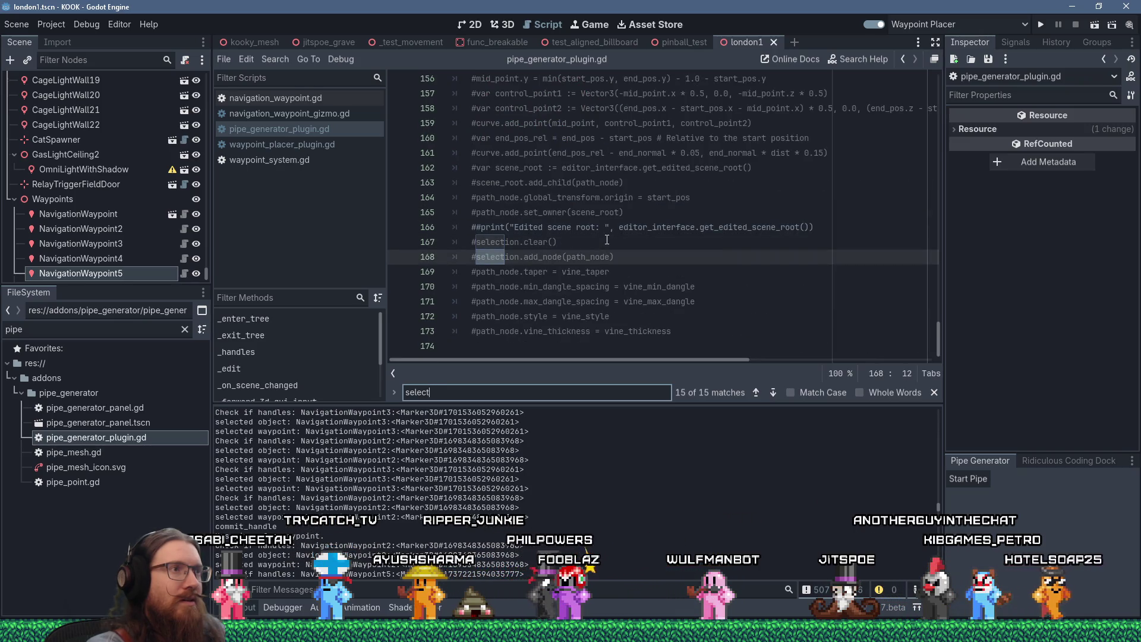
{"action": "key", "text": "shift+Return"}
{"action": "key", "text": "shift+Return"}
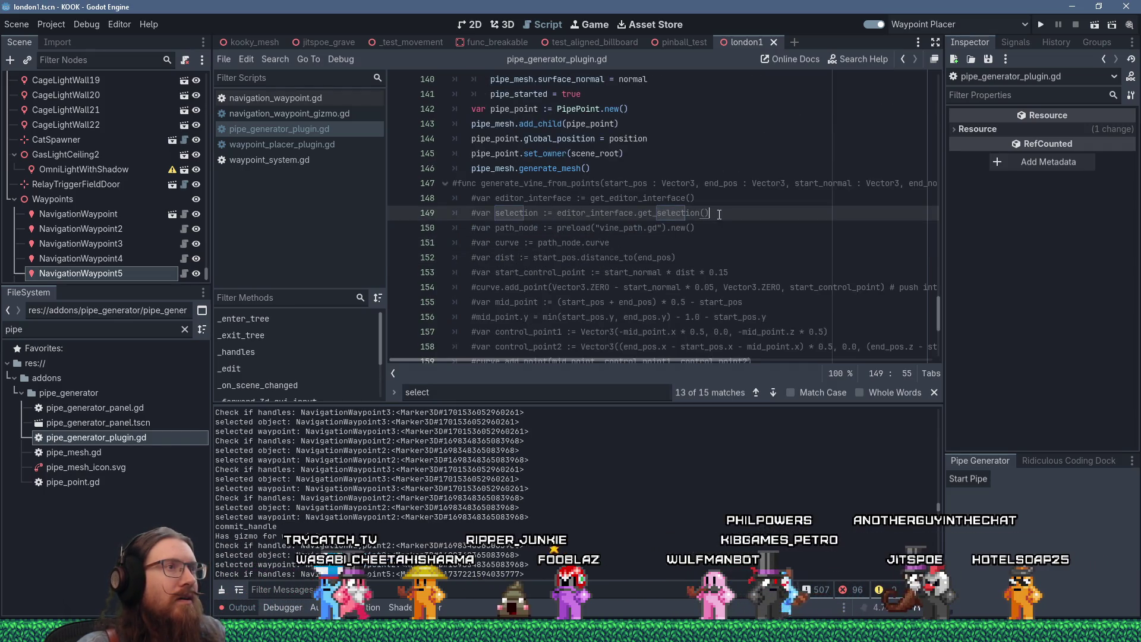
Step: Copy the get_selection code on line 149 and return to navigation_waypoint_gizmo.gd
{"action": "left_click_drag", "start_coordinate": [710, 213], "coordinate": [489, 213]}
{"action": "right_click", "coordinate": [479, 212]}
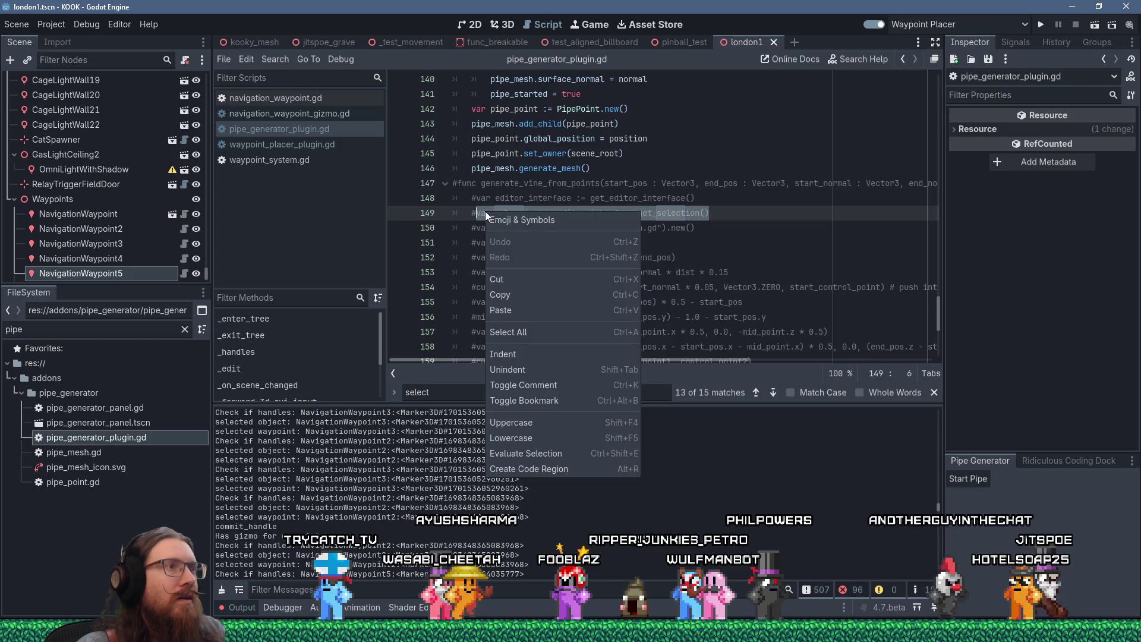
{"action": "left_click", "coordinate": [520, 308]}
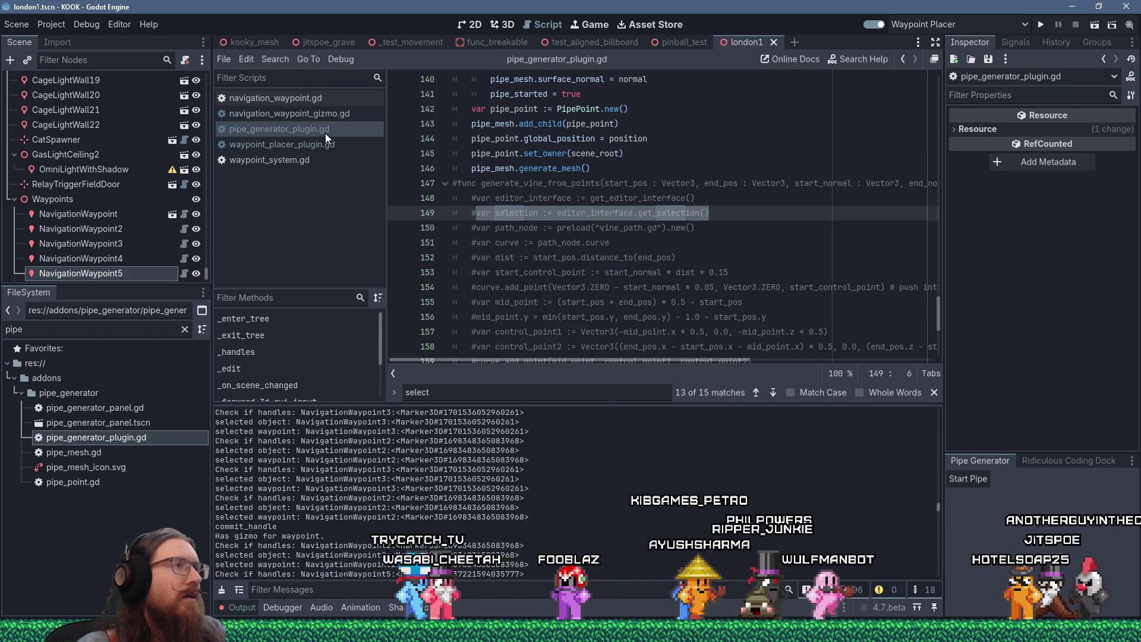
{"action": "left_click", "coordinate": [333, 115]}
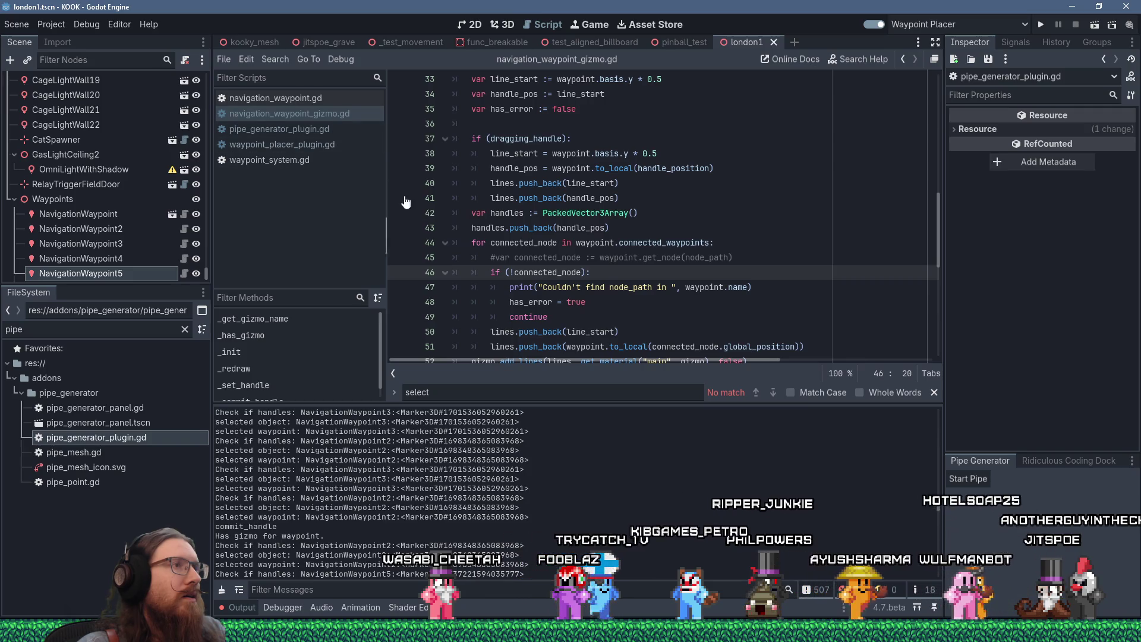
Step: Add 'var selection := editor_interface.get_selection()' after connect_waypoints in waypoint_placer_plugin.gd
{"action": "scroll", "coordinate": [552, 227], "scroll_direction": "down", "scroll_amount": 4}
{"action": "scroll", "coordinate": [552, 227], "scroll_direction": "up", "scroll_amount": 2}
{"action": "scroll", "coordinate": [551, 227], "scroll_direction": "up", "scroll_amount": 4}
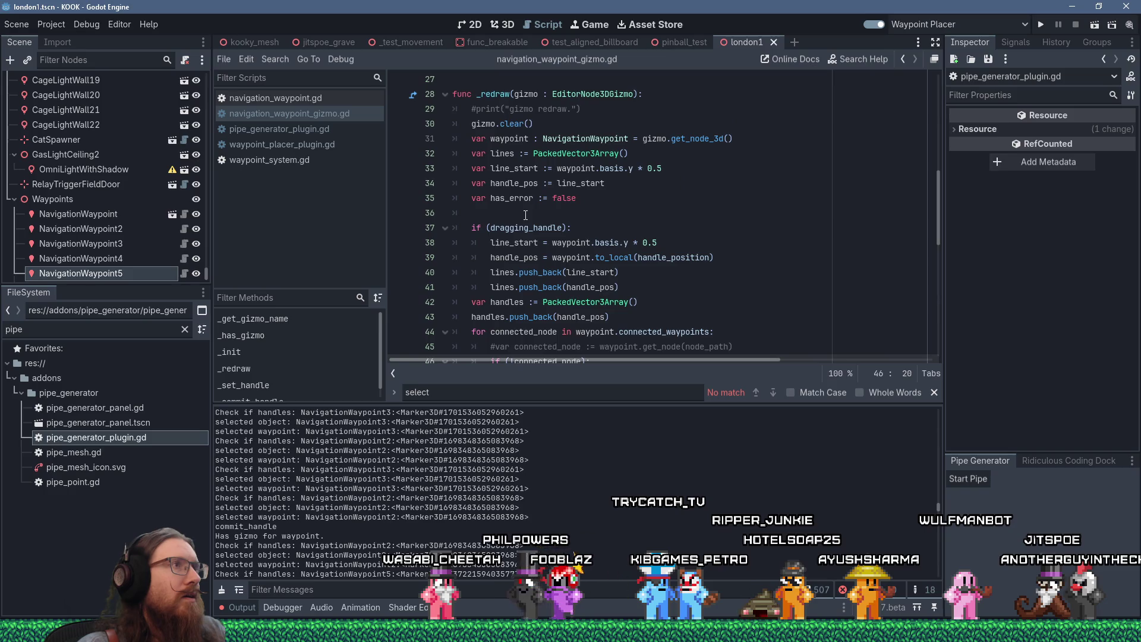
{"action": "scroll", "coordinate": [510, 212], "scroll_direction": "down", "scroll_amount": 5}
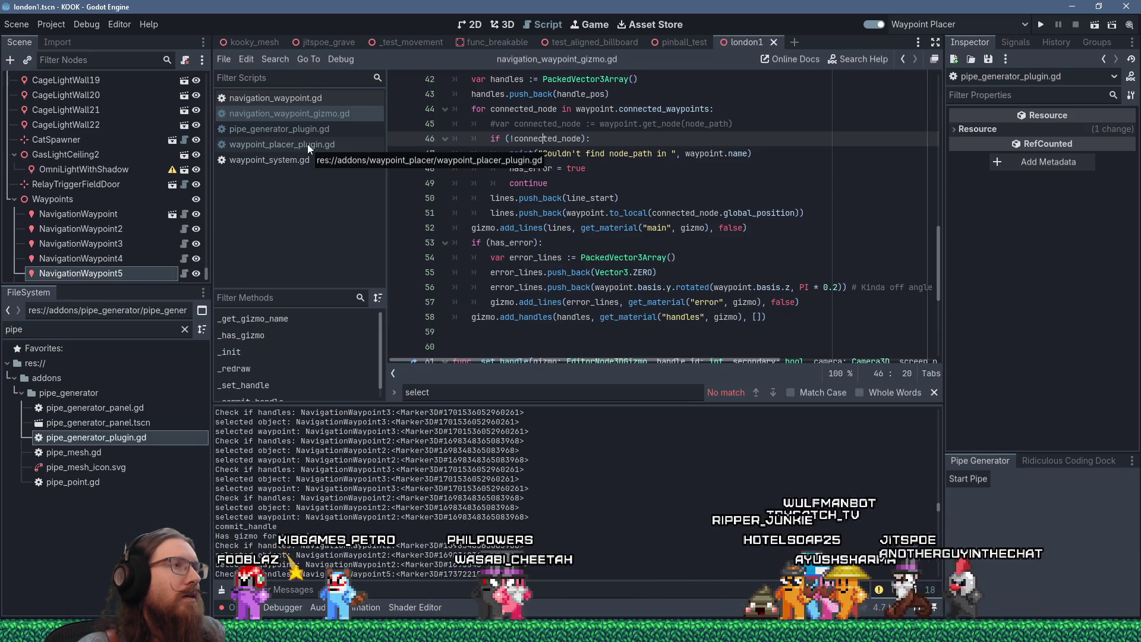
{"action": "left_click", "coordinate": [308, 144]}
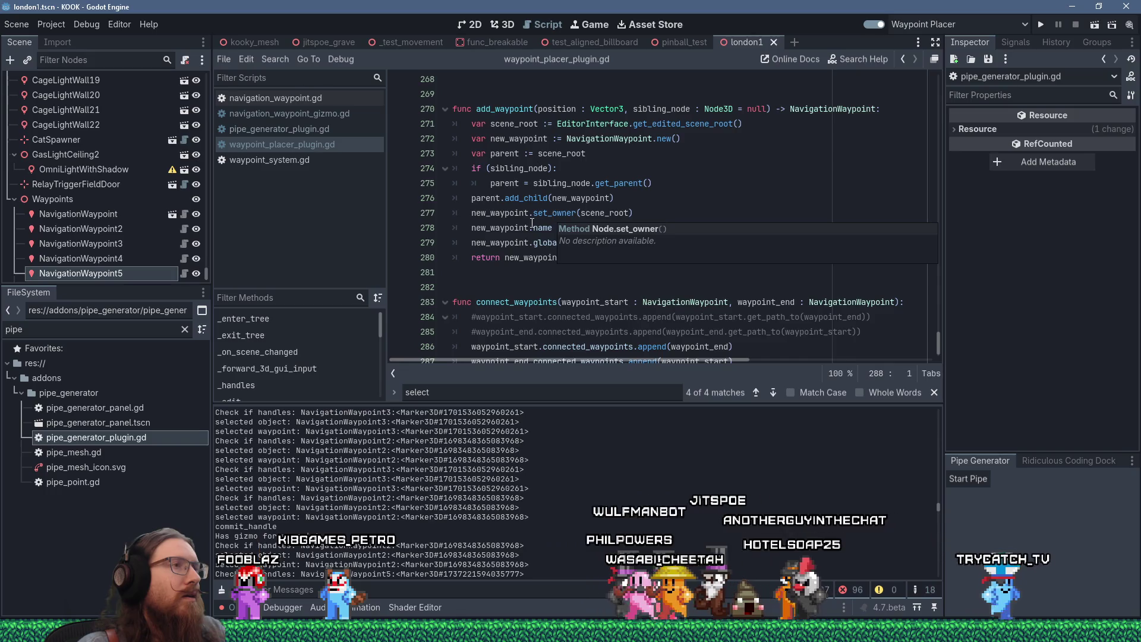
{"action": "left_click", "coordinate": [595, 257]}
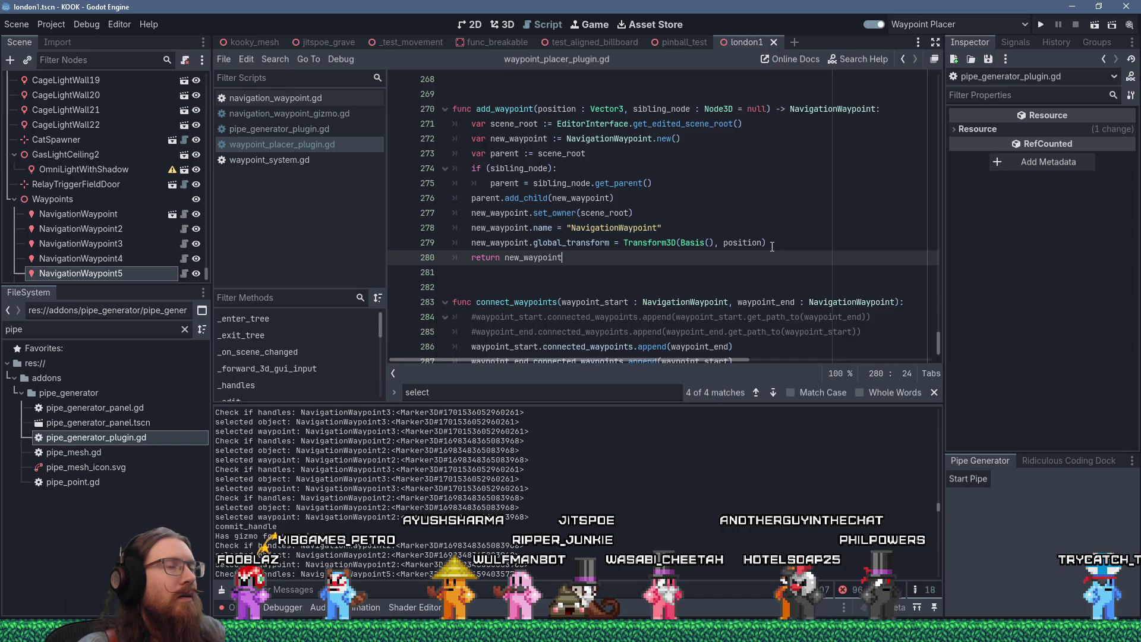
{"action": "scroll", "coordinate": [633, 222], "scroll_direction": "down", "scroll_amount": 1}
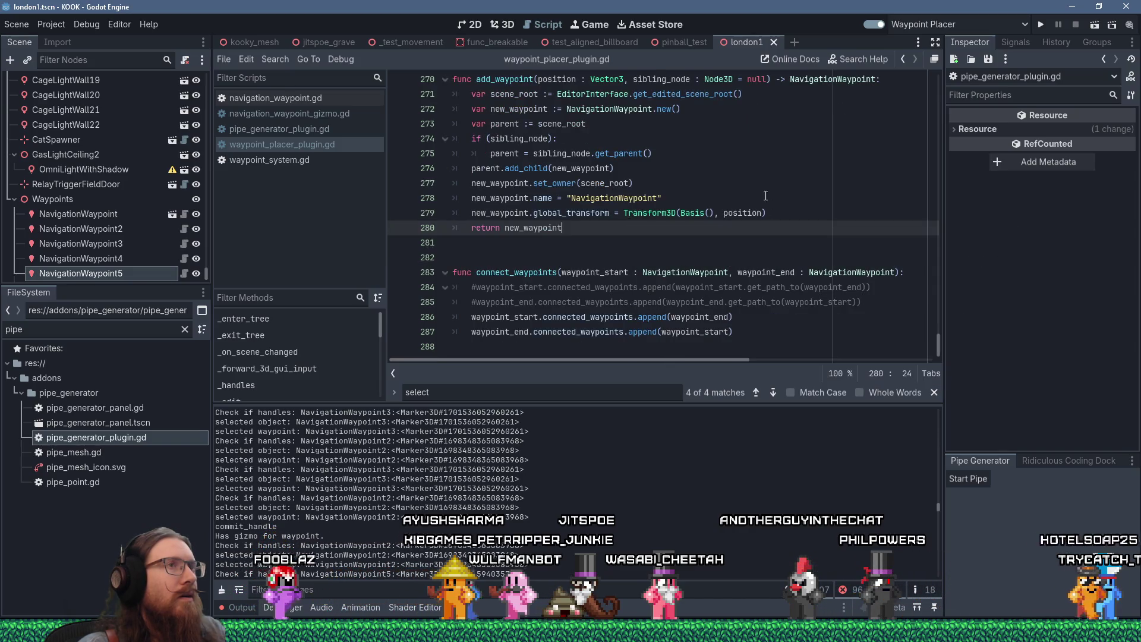
{"action": "left_click", "coordinate": [766, 78]}
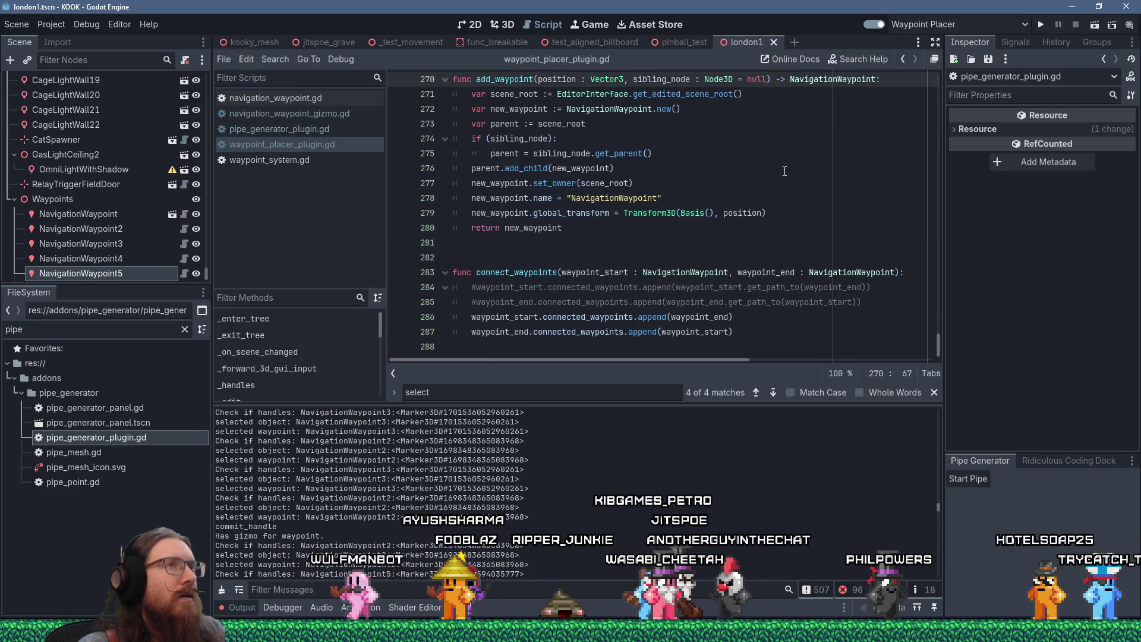
{"action": "scroll", "coordinate": [785, 177], "scroll_direction": "up", "scroll_amount": 4}
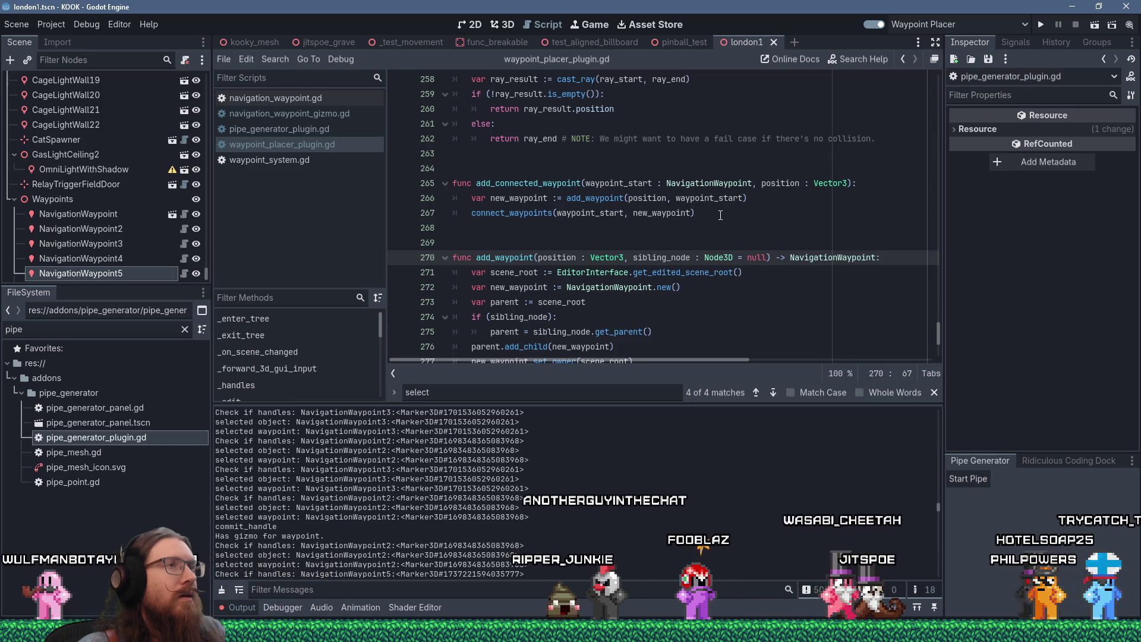
{"action": "left_click", "coordinate": [811, 209]}
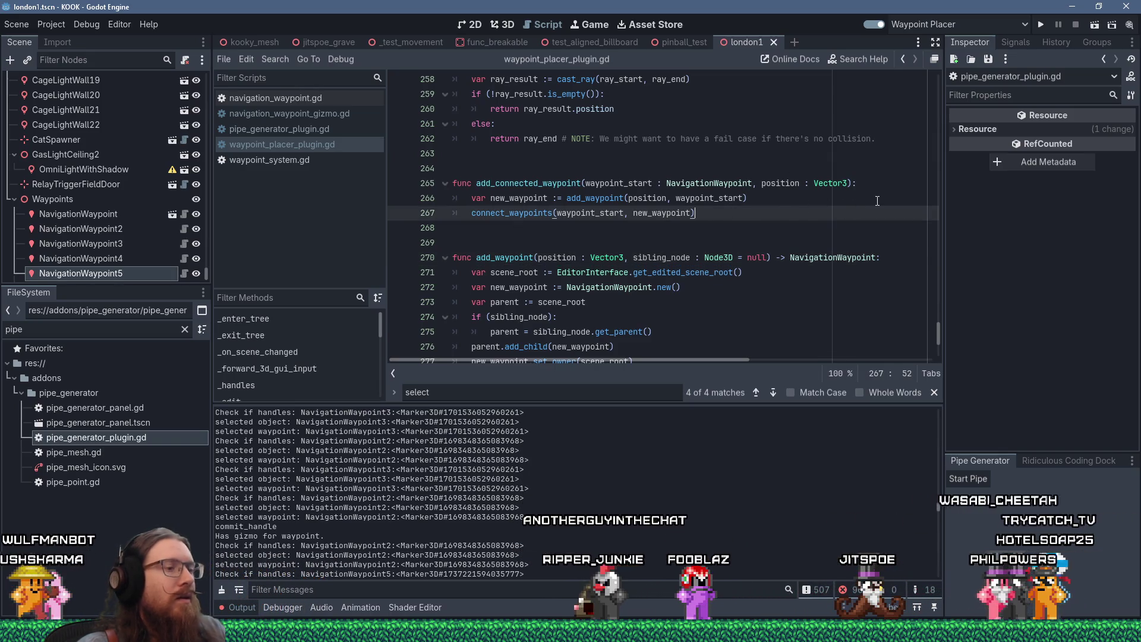
{"action": "key", "text": "Return"}
{"action": "key", "text": "shift+Insert"}
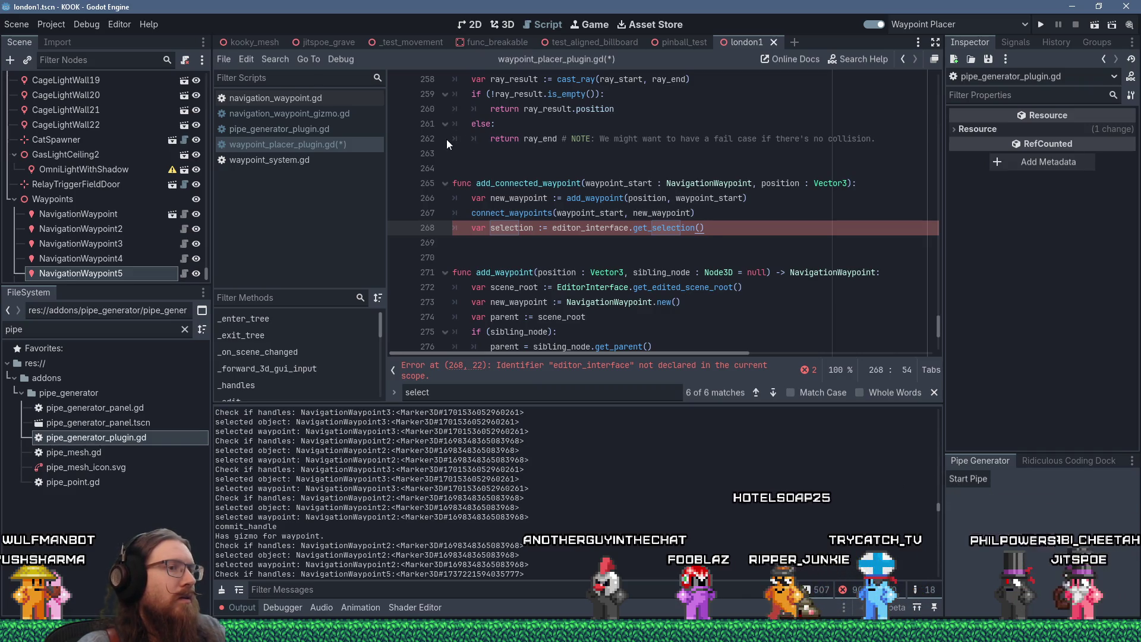
Step: Copy line 148's get_editor_interface statement from pipe_generator_plugin.gd and return to waypoint_placer_plugin.gd
{"action": "left_click", "coordinate": [323, 130]}
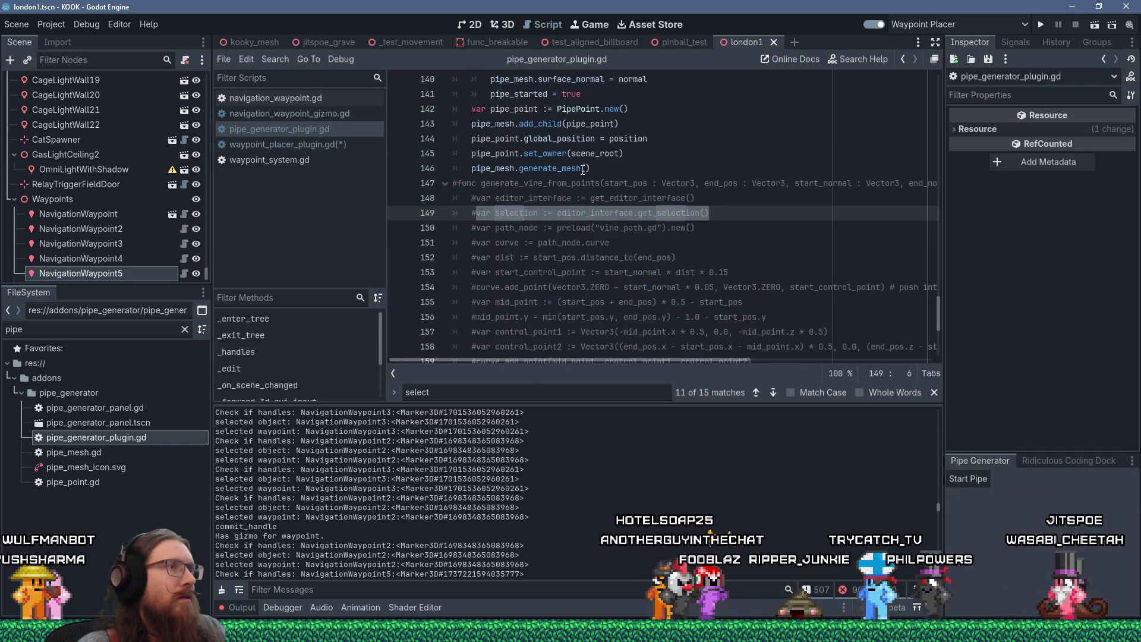
{"action": "left_click", "coordinate": [720, 200]}
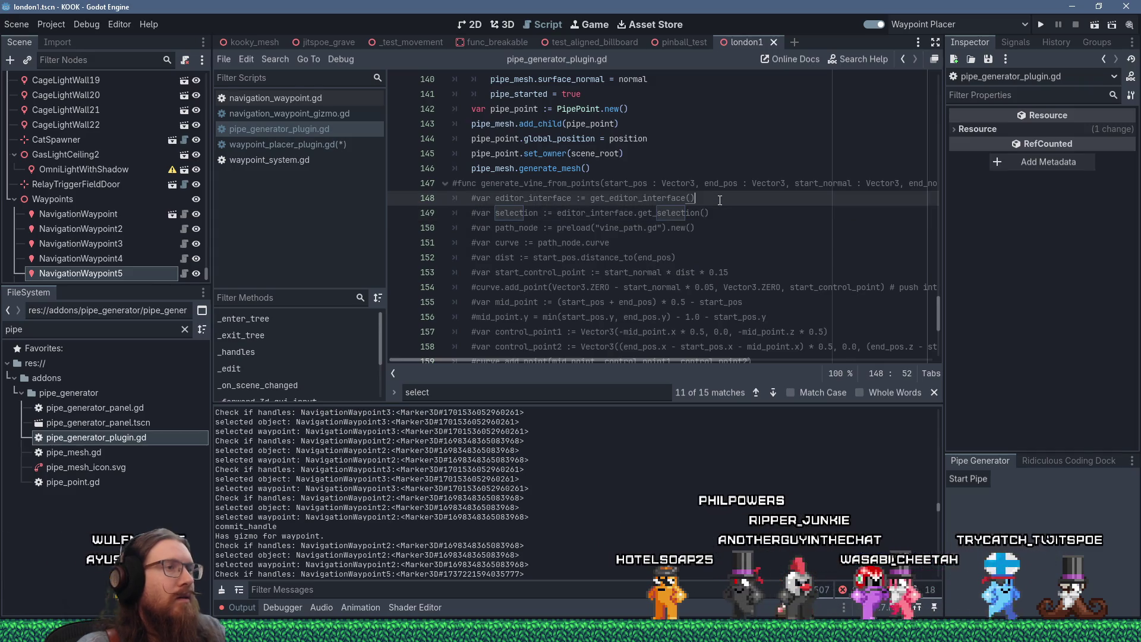
{"action": "key", "text": "shift+Home"}
{"action": "key", "text": "ctrl+c"}
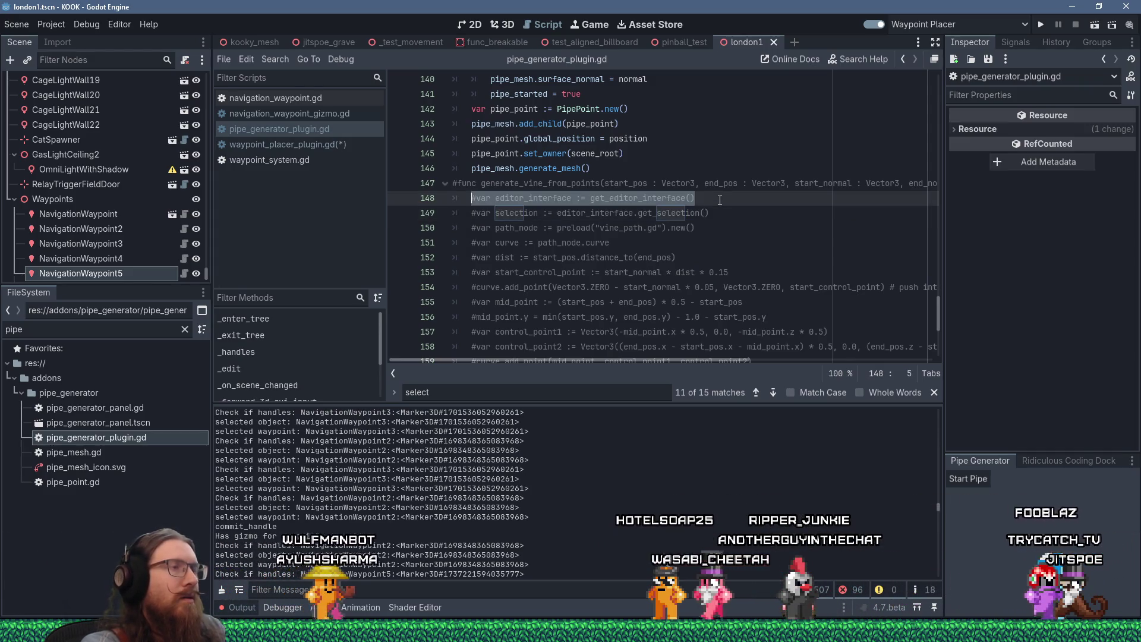
{"action": "key", "text": "ctrl+l"}
{"action": "key", "text": "Return"}
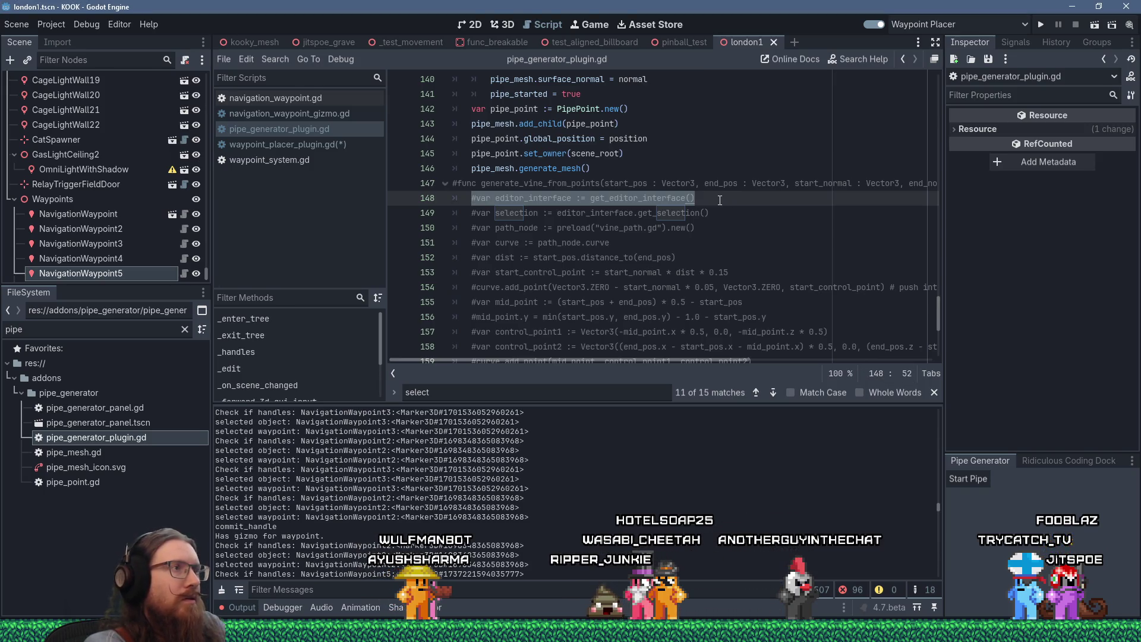
{"action": "key", "text": "ctrl+Tab"}
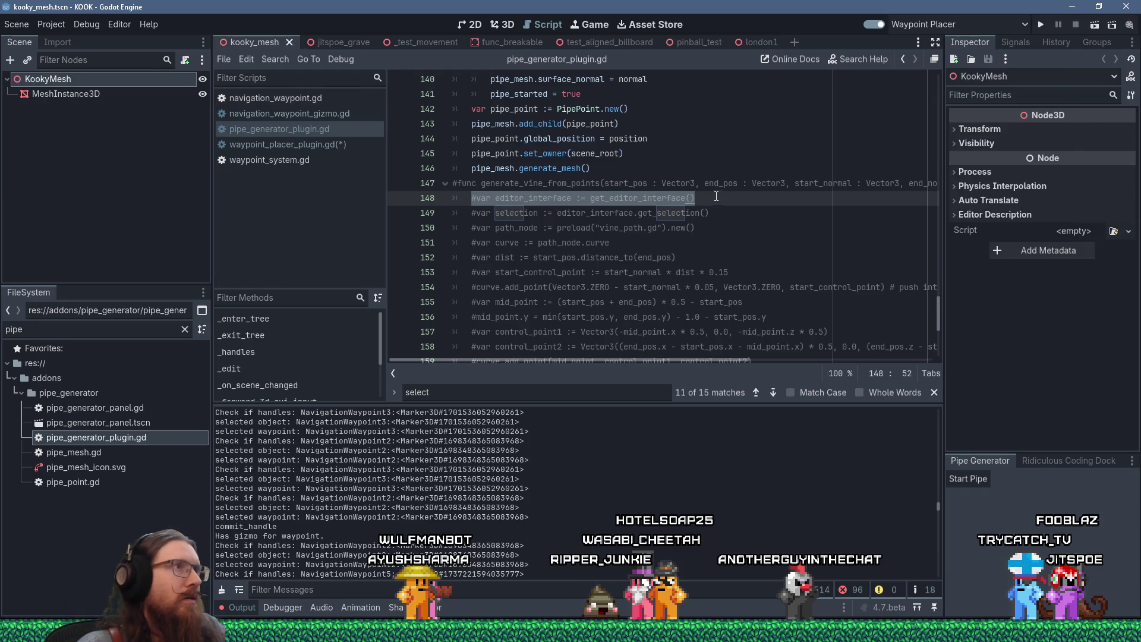
{"action": "left_click", "coordinate": [754, 42]}
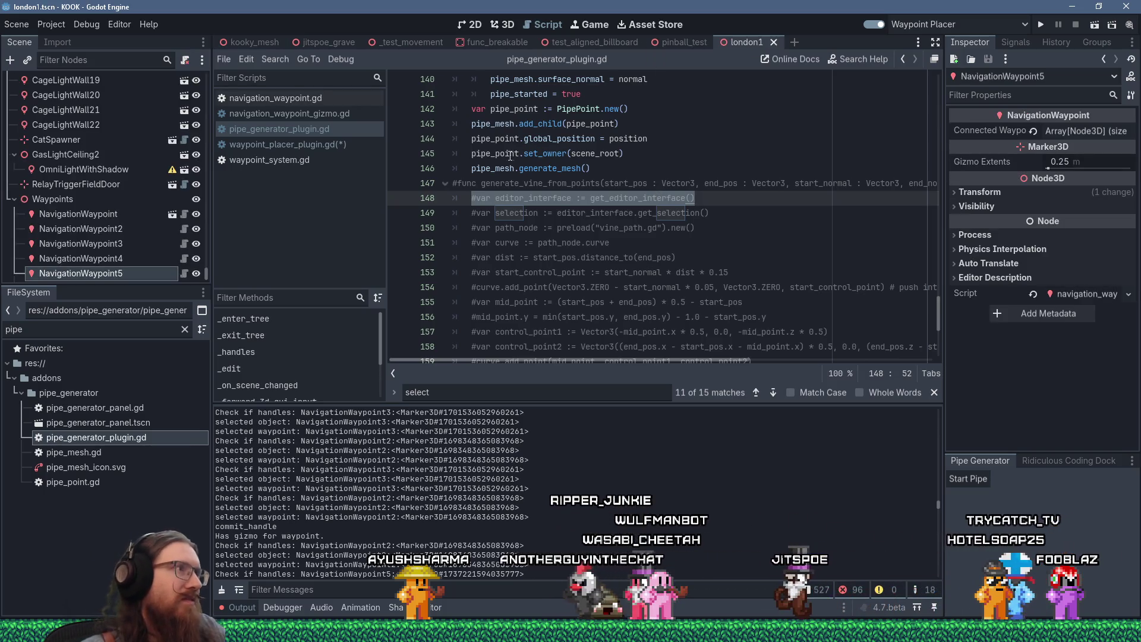
{"action": "left_click", "coordinate": [346, 149]}
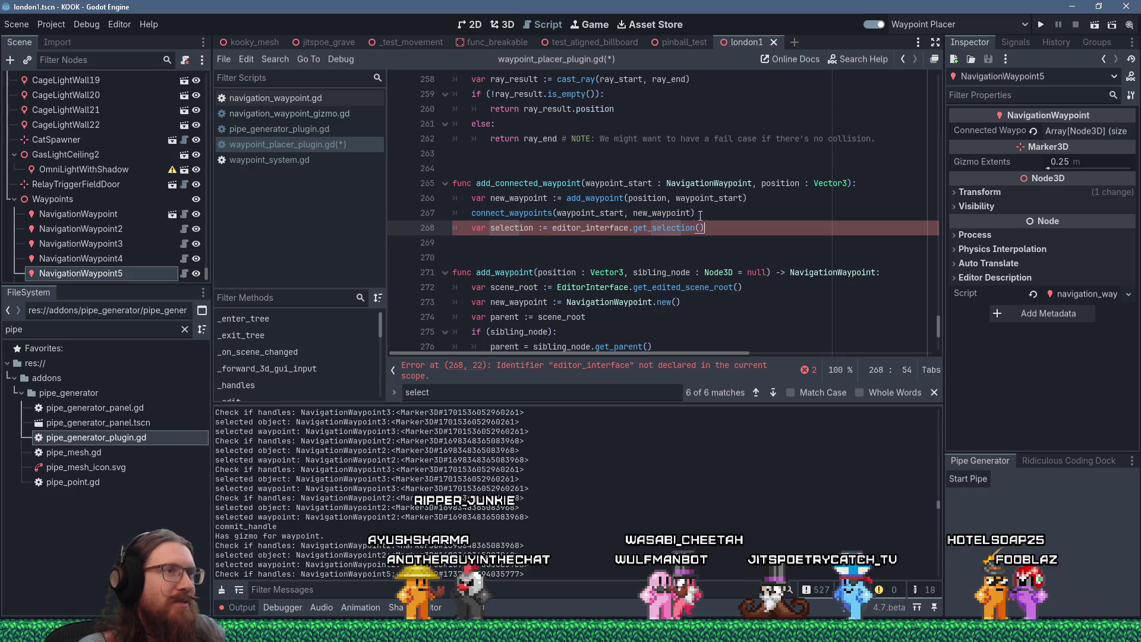
Step: Paste the editor_interface declaration below connect_waypoints and start a selection.clear line
{"action": "key", "text": "Up"}
{"action": "key", "text": "Return"}
{"action": "key", "text": "shift+Insert"}
{"action": "key", "text": "Delete"}
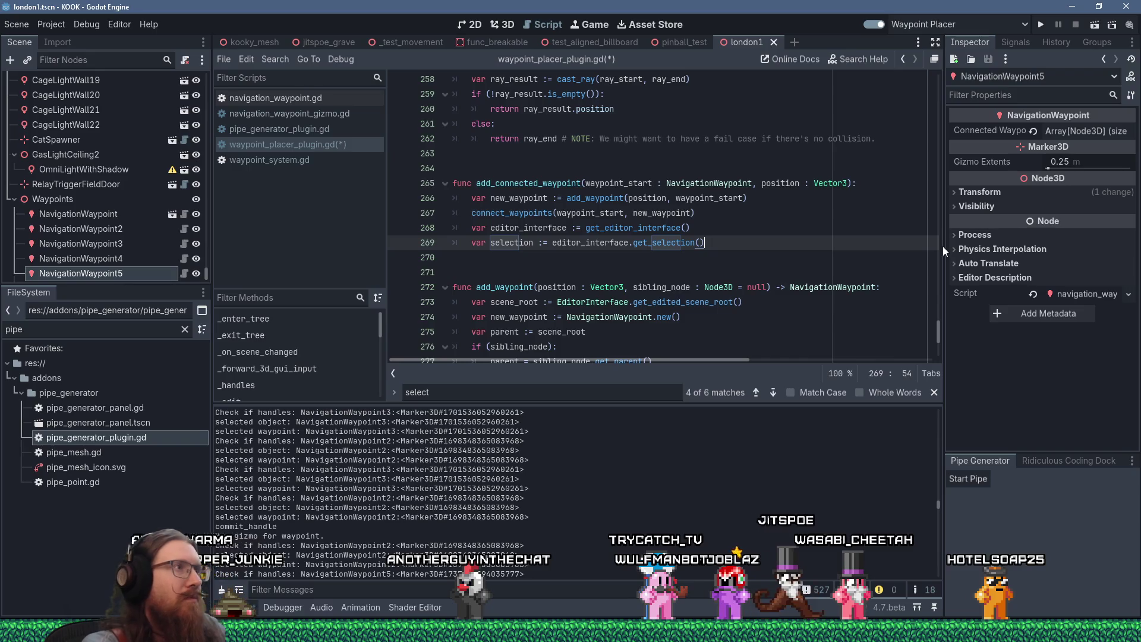
{"action": "key", "text": "Return"}
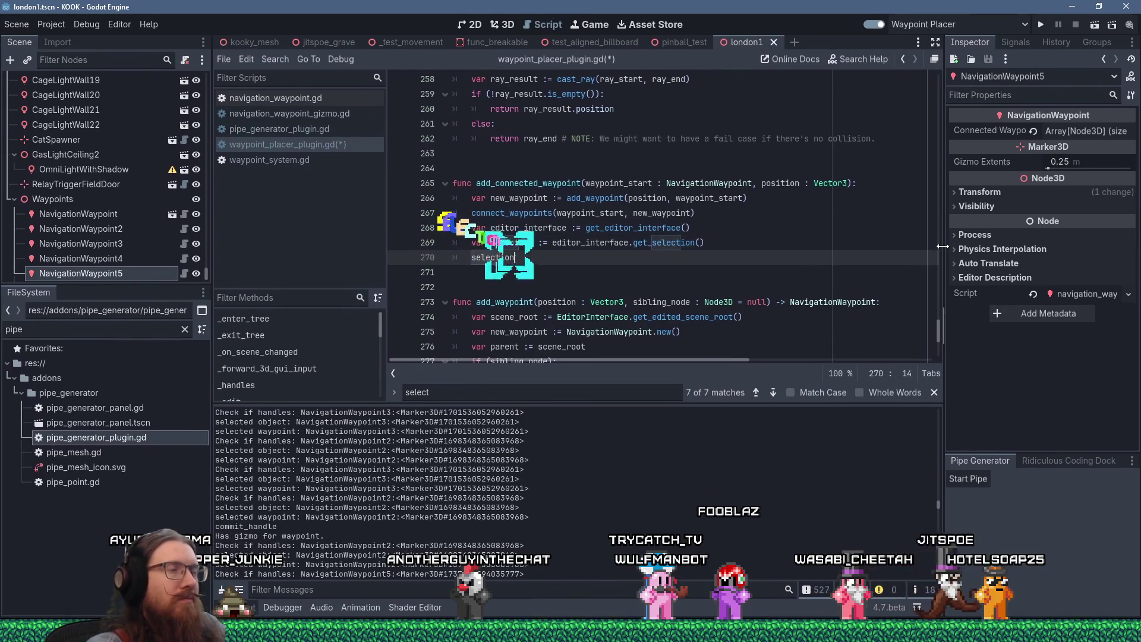
{"action": "type", "text": ".clear"}
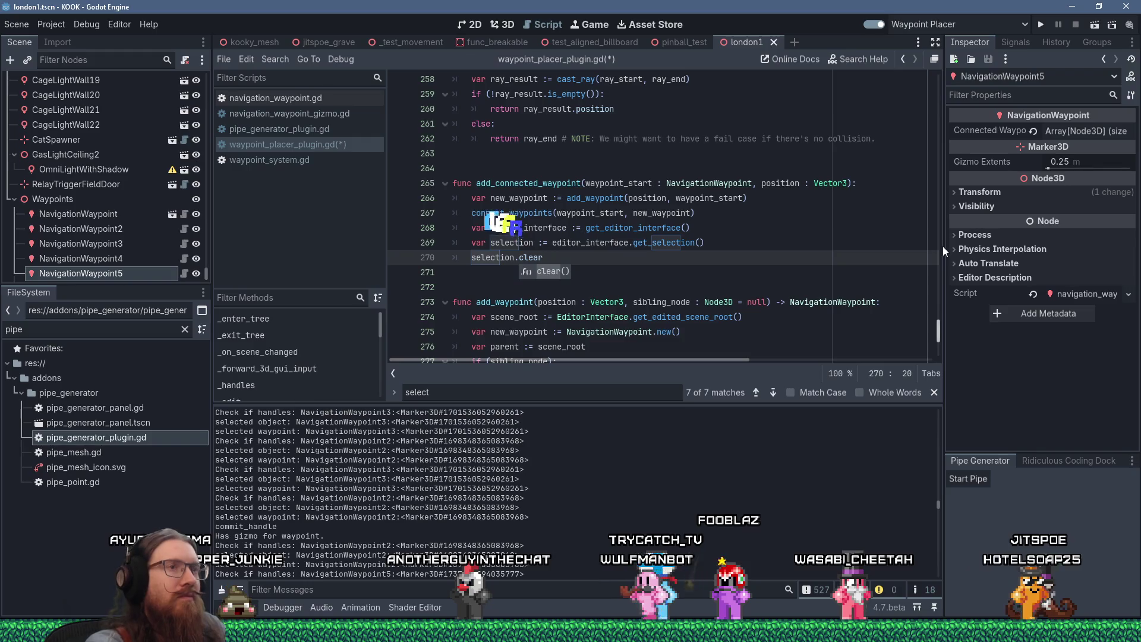
Step: Add a 'select := true' parameter and wrap the selection lines under 'if (select):', finishing clear()
{"action": "left_click", "coordinate": [849, 183]}
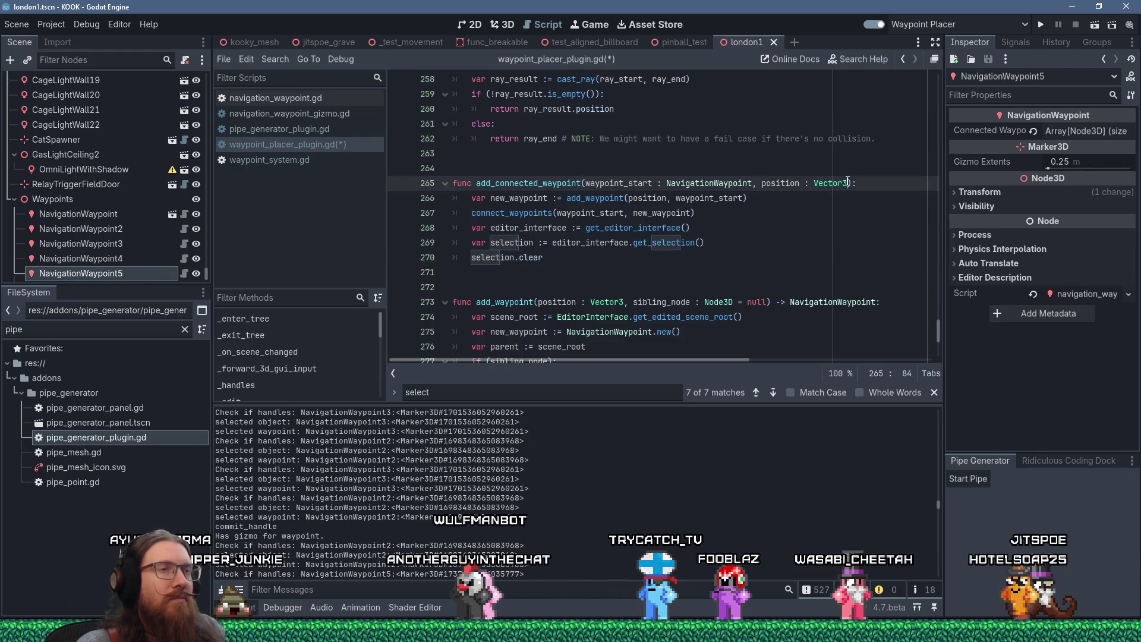
{"action": "type", "text": ", "}
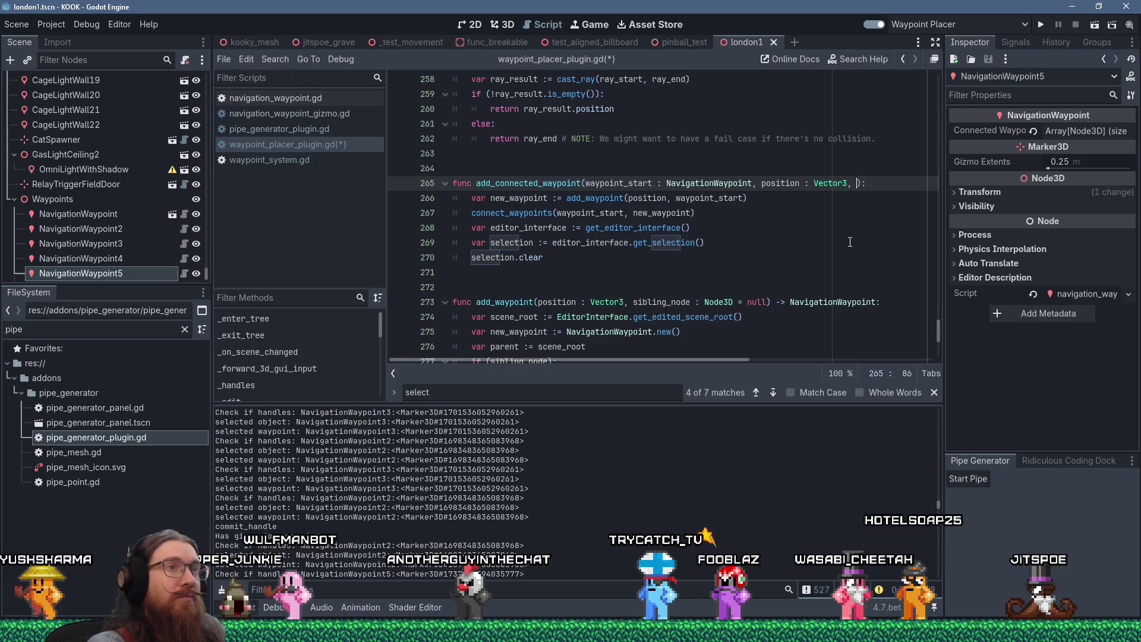
{"action": "type", "text": "select := true"}
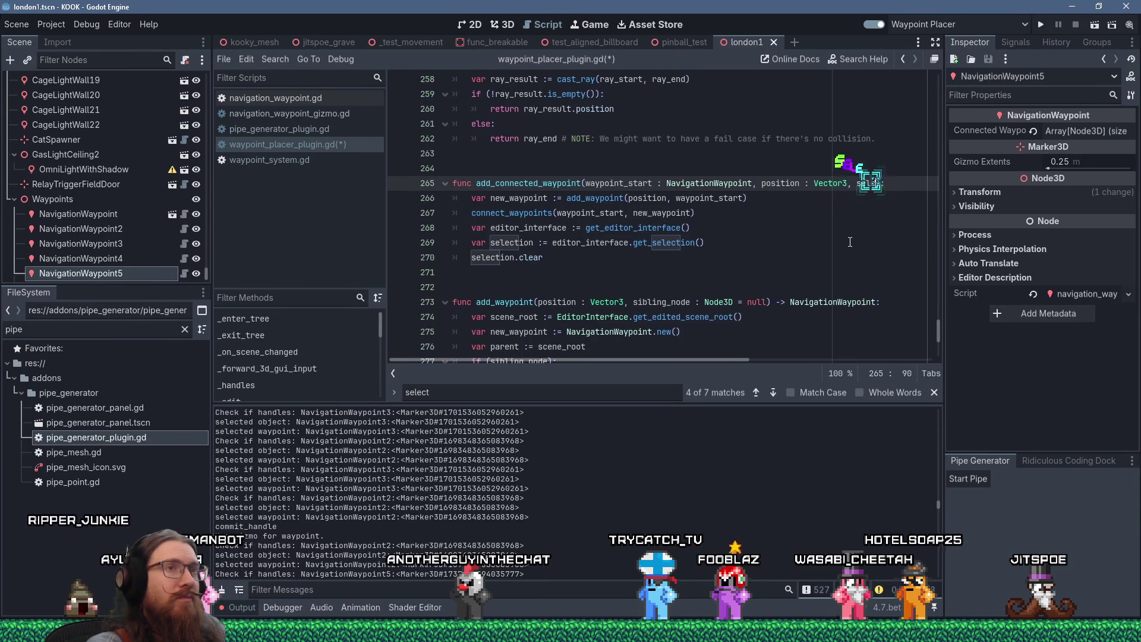
{"action": "key", "text": "Escape"}
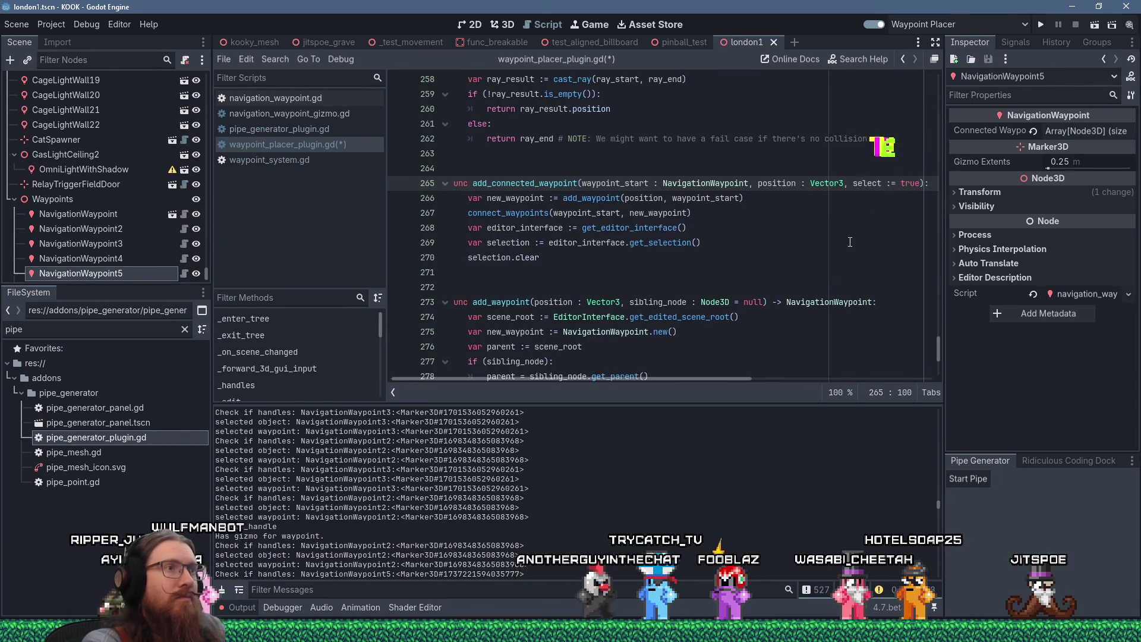
{"action": "key", "text": "Down"}
{"action": "key", "text": "Down"}
{"action": "key", "text": "Down"}
{"action": "key", "text": "Return"}
{"action": "type", "text": "if (select):"}
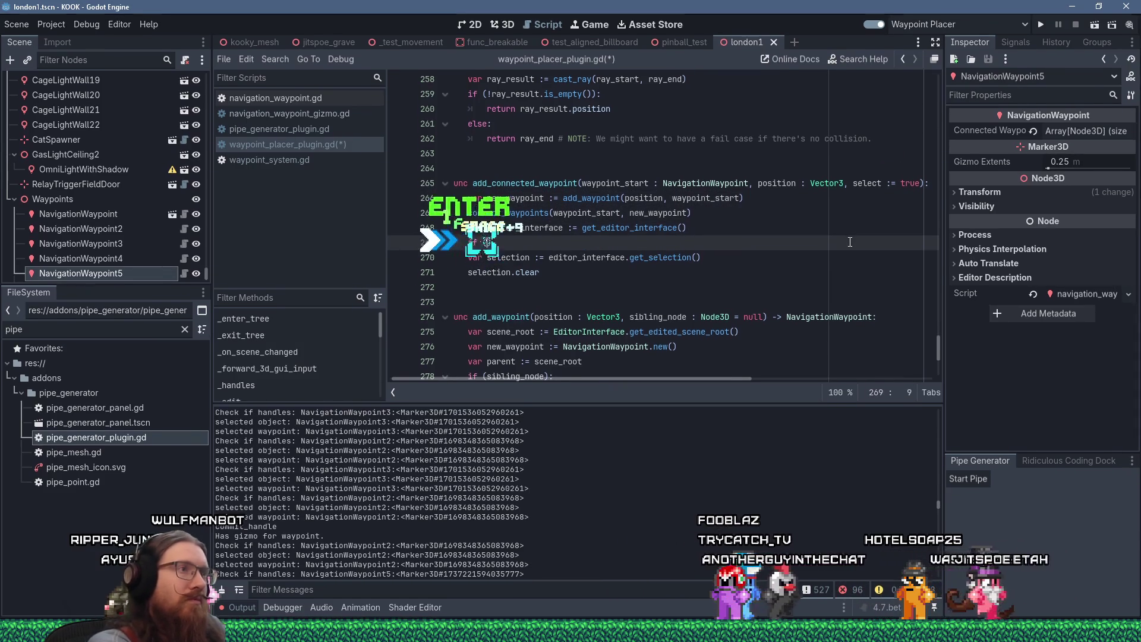
{"action": "key", "text": "Down"}
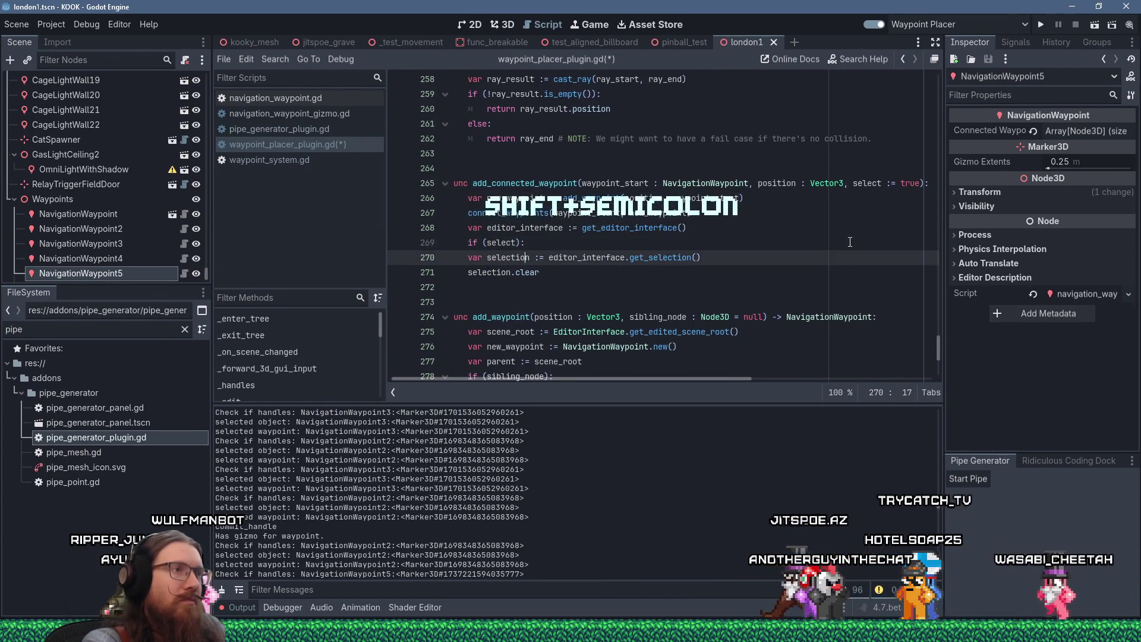
{"action": "key", "text": "shift+Down"}
{"action": "key", "text": "shift+End"}
{"action": "key", "text": "Tab"}
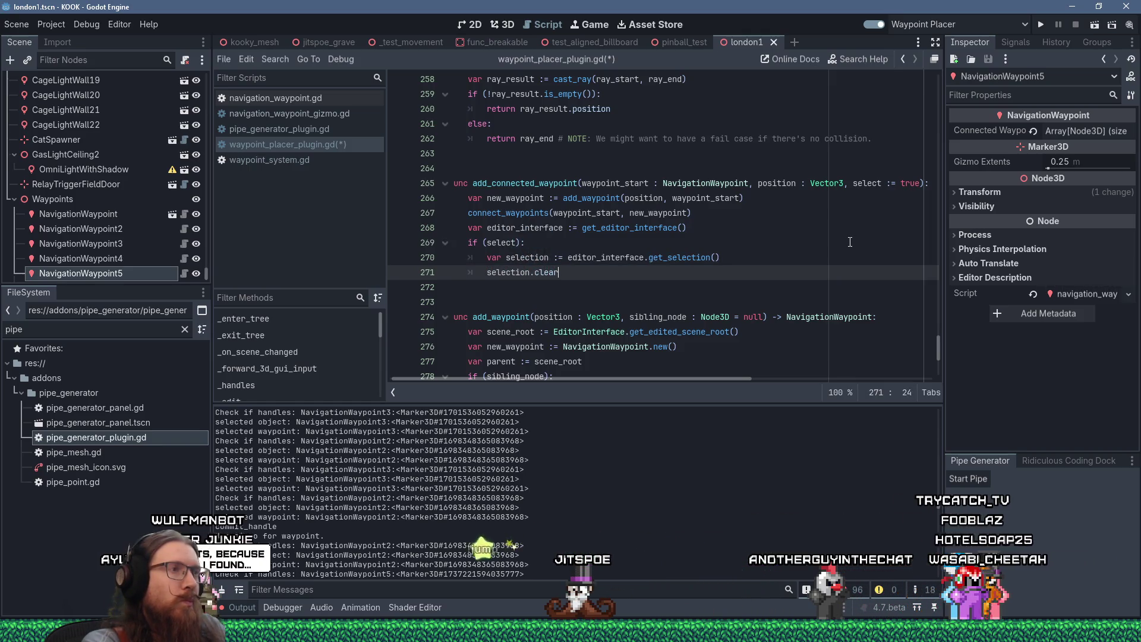
{"action": "type", "text": "()"}
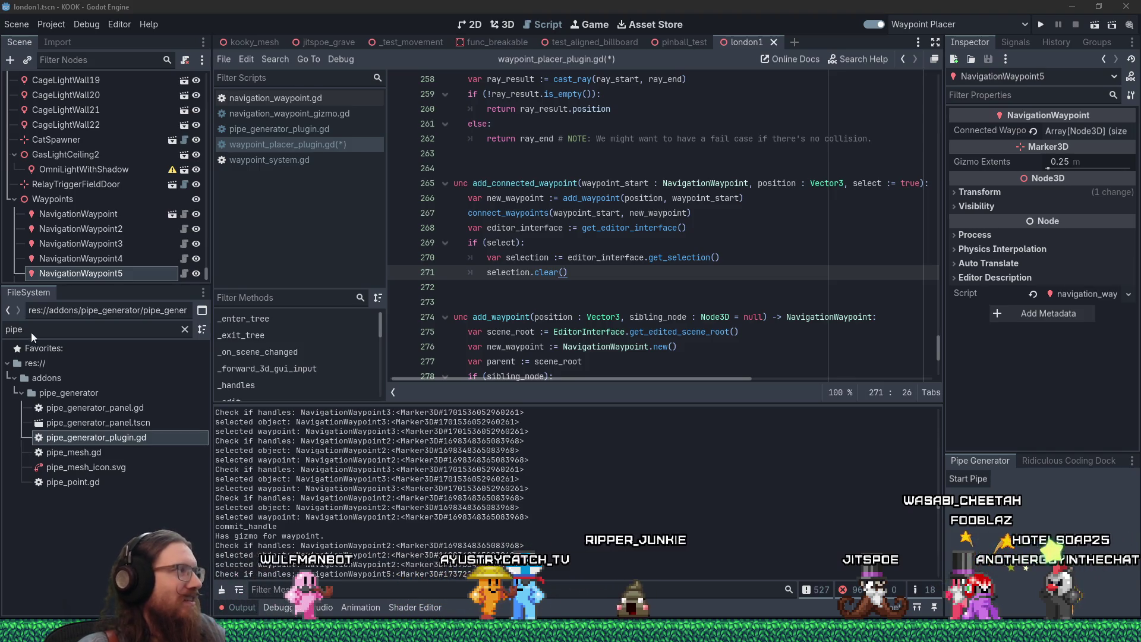
Step: Switch back to pipe_generator_plugin.gd
{"action": "left_click", "coordinate": [651, 278]}
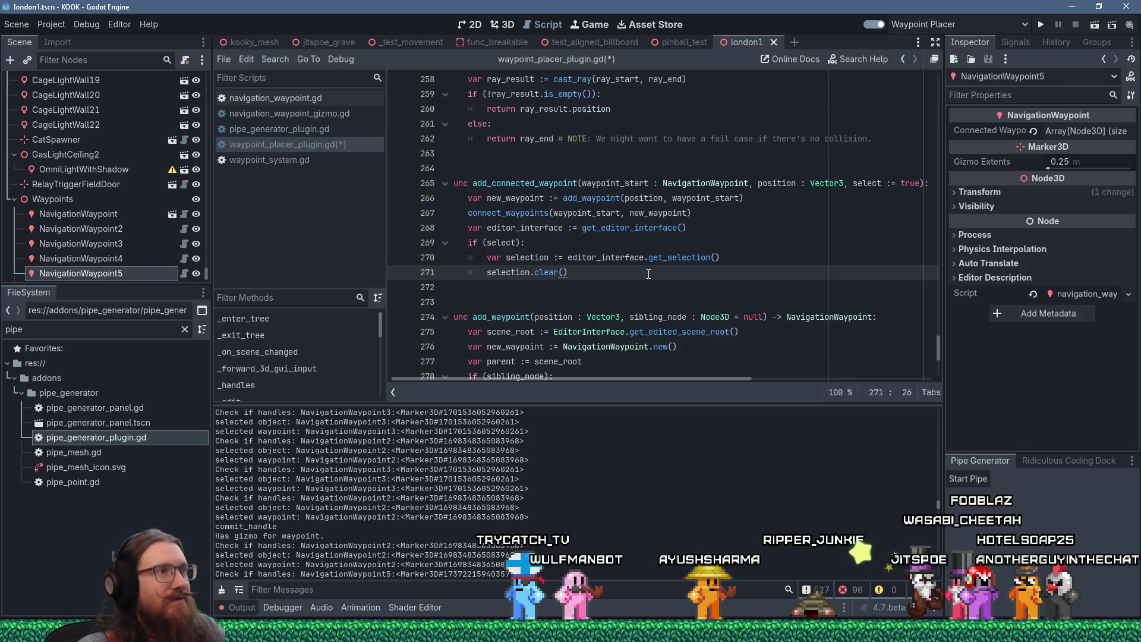
{"action": "left_click", "coordinate": [322, 119]}
{"action": "left_click", "coordinate": [316, 136]}
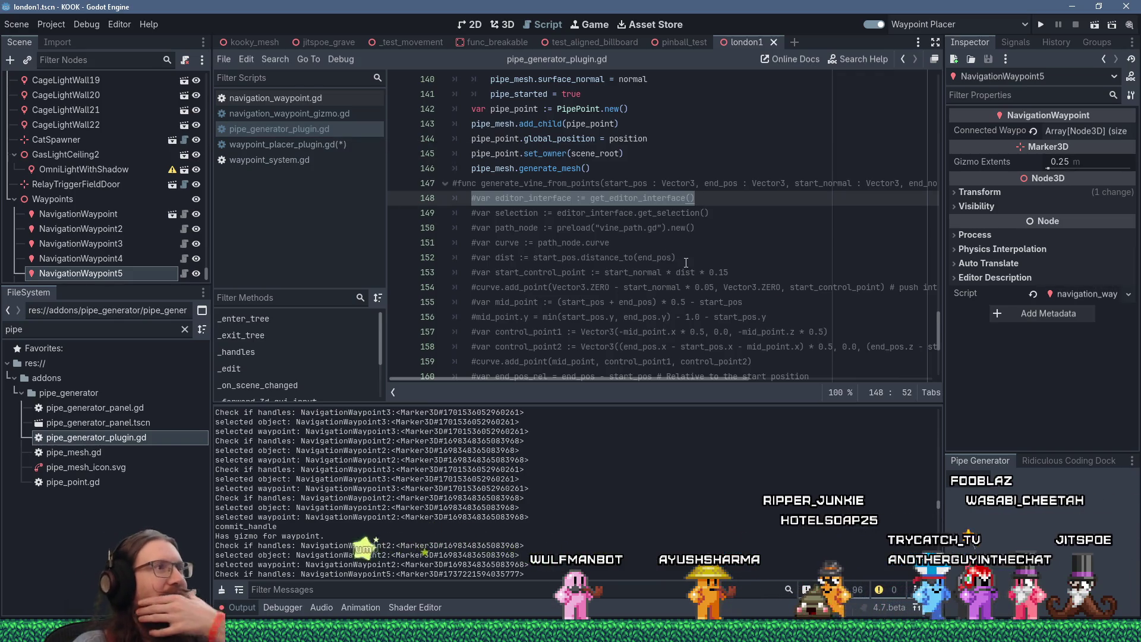
Step: Search pipe_generator_plugin.gd for 'selection' to see how it selects nodes
{"action": "scroll", "coordinate": [686, 262], "scroll_direction": "down", "scroll_amount": 1}
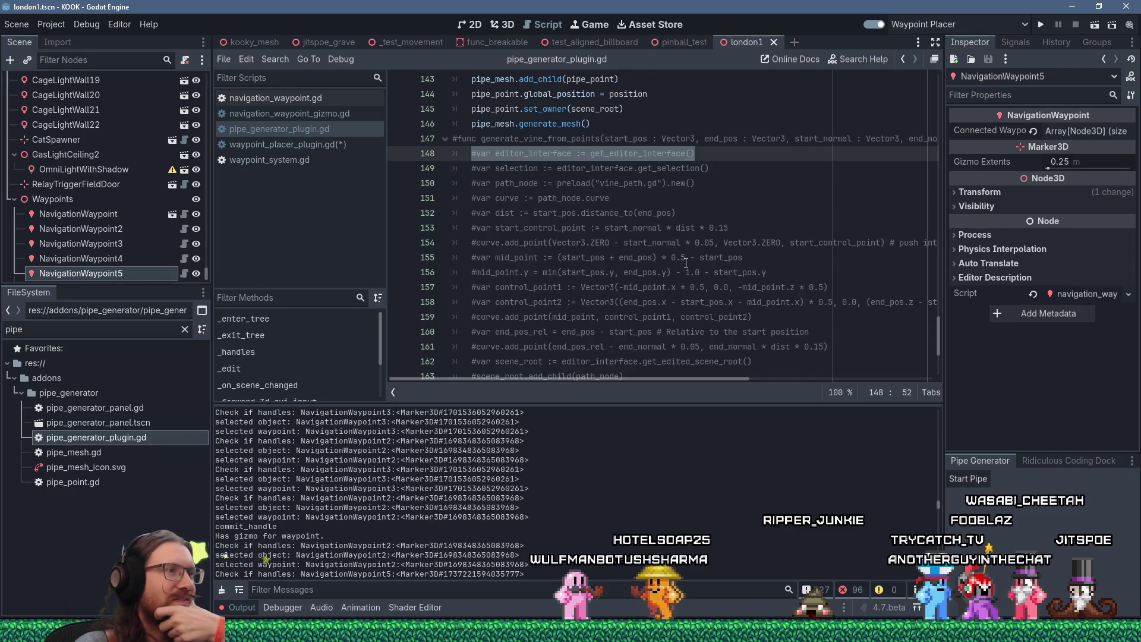
{"action": "scroll", "coordinate": [686, 262], "scroll_direction": "down", "scroll_amount": 2}
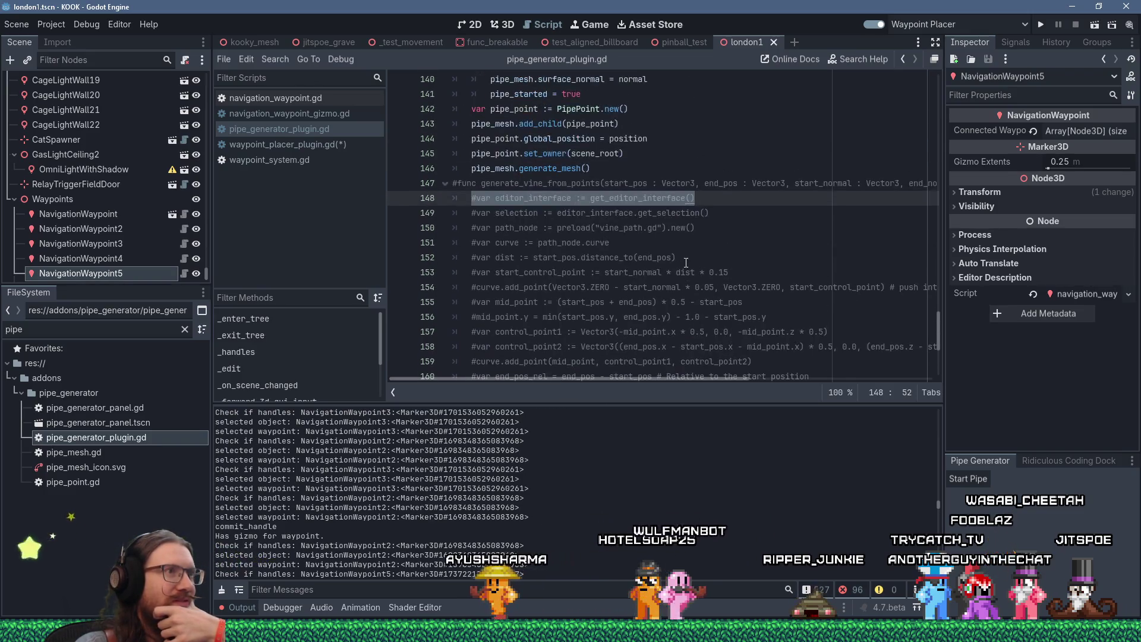
{"action": "scroll", "coordinate": [686, 262], "scroll_direction": "down", "scroll_amount": 2}
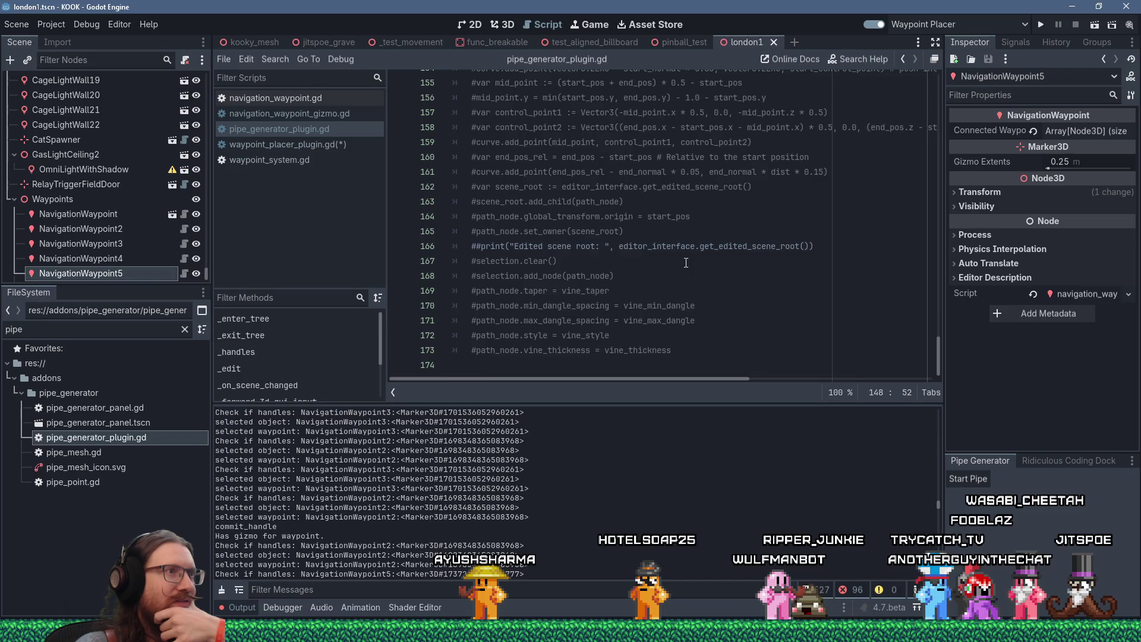
{"action": "scroll", "coordinate": [704, 169], "scroll_direction": "up", "scroll_amount": 4}
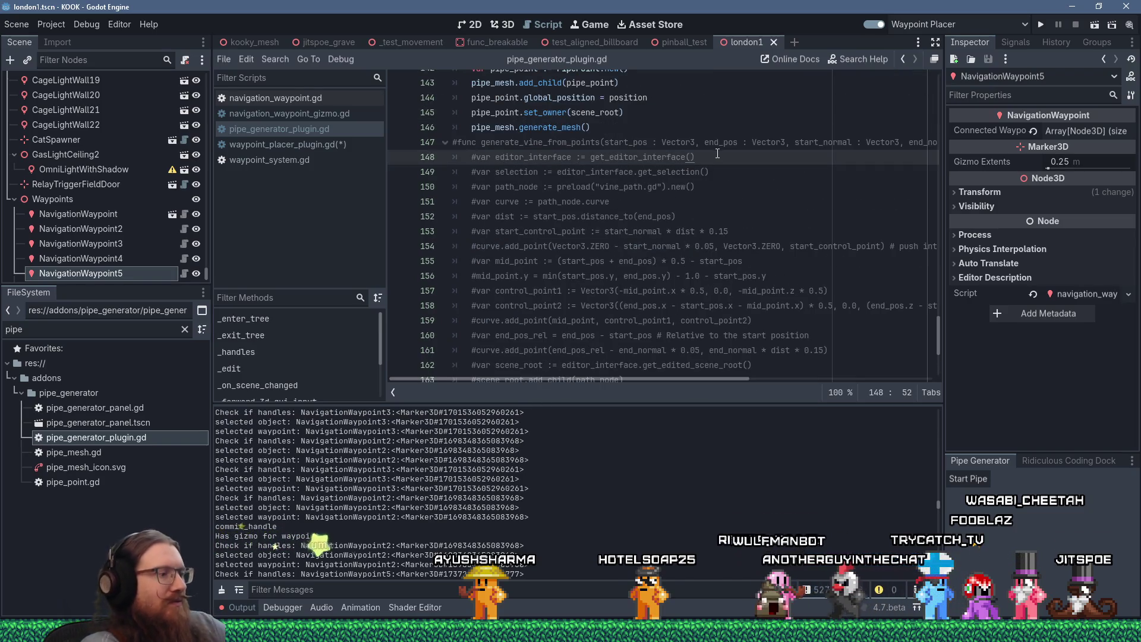
{"action": "key", "text": "ctrl+f"}
{"action": "type", "text": "selection"}
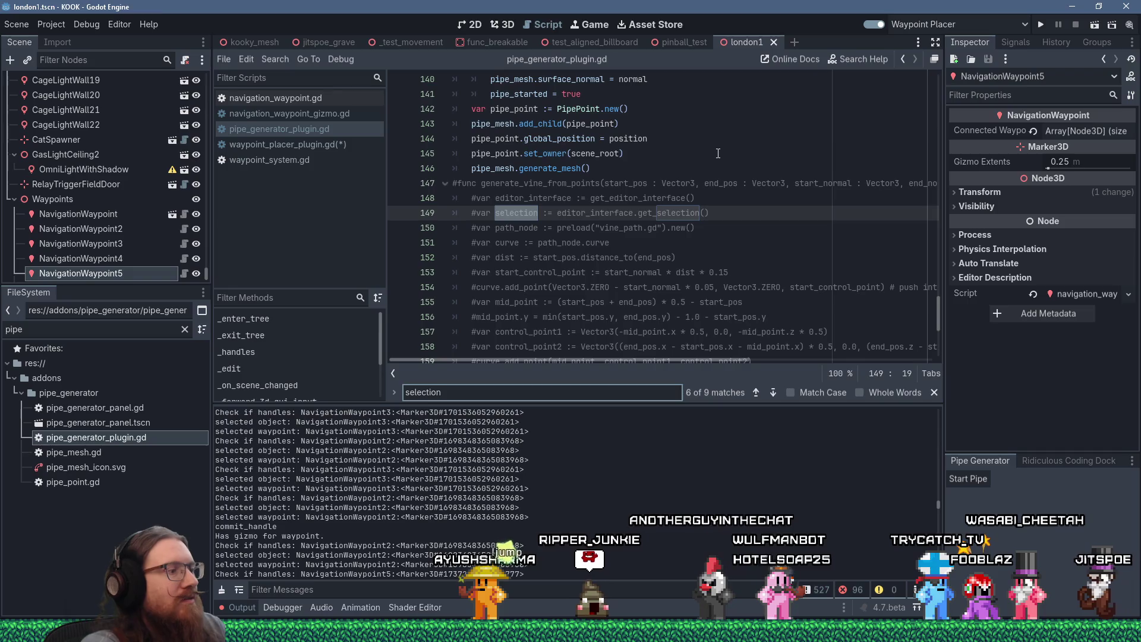
{"action": "key", "text": "Return"}
{"action": "key", "text": "Return"}
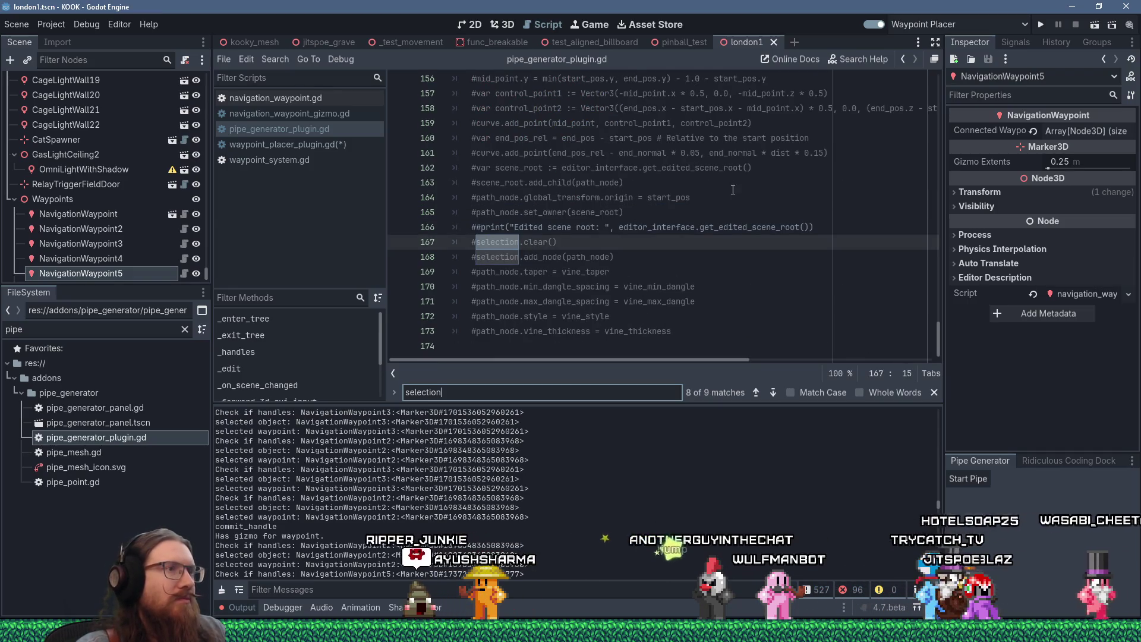
{"action": "double_click", "coordinate": [601, 257]}
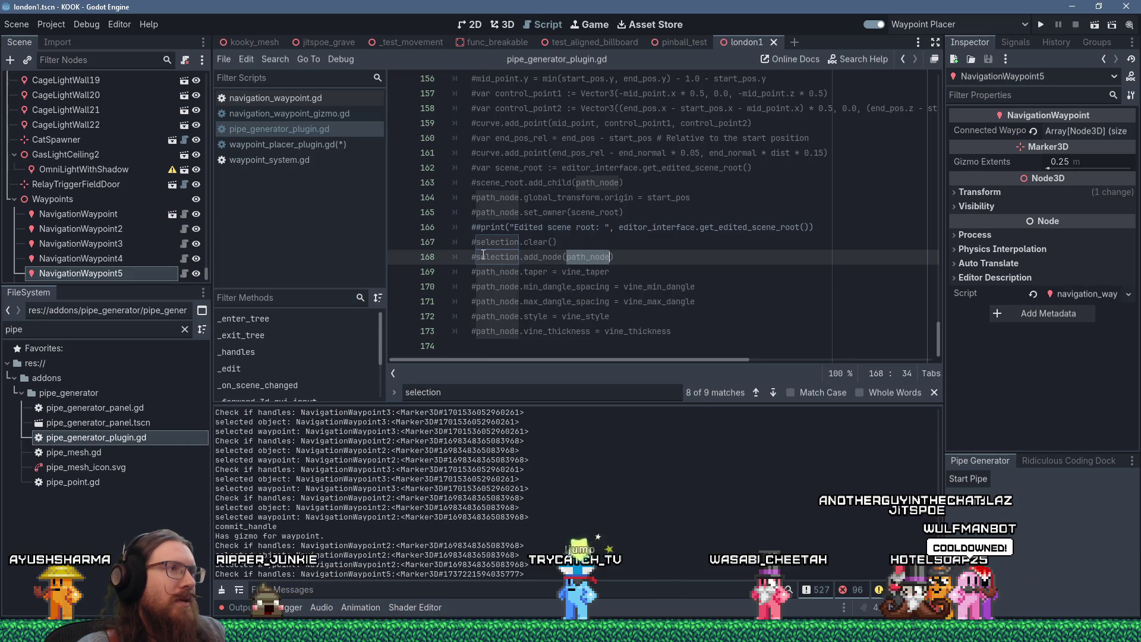
Step: Add 'selection.add_node(new_waypoint)' under selection.clear() in waypoint_placer_plugin.gd and save
{"action": "left_click", "coordinate": [327, 146]}
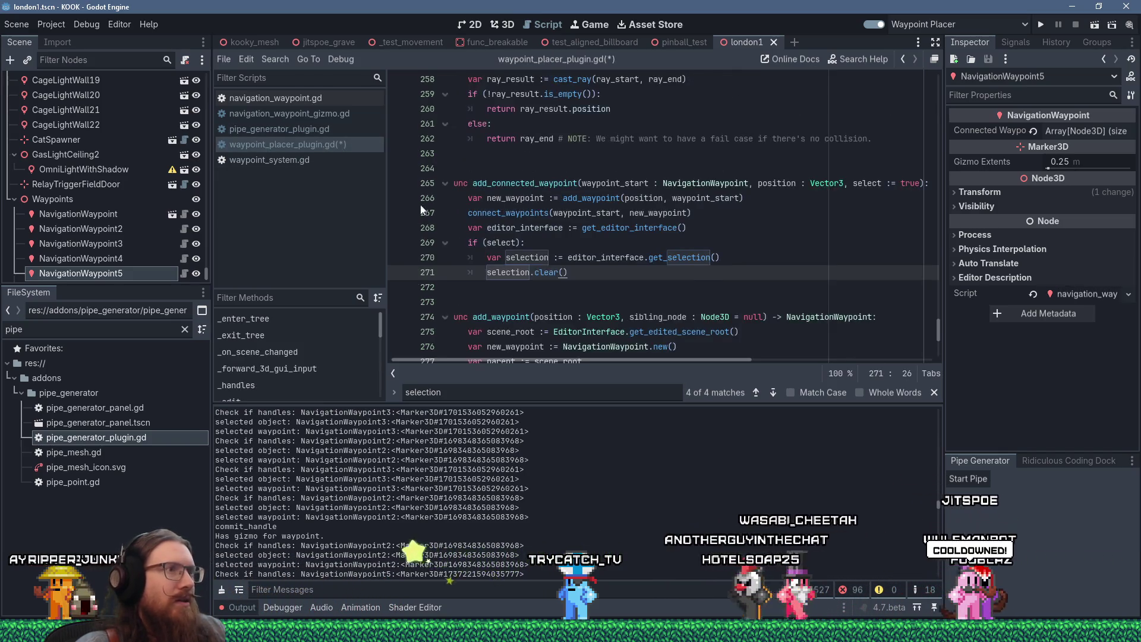
{"action": "key", "text": "Return"}
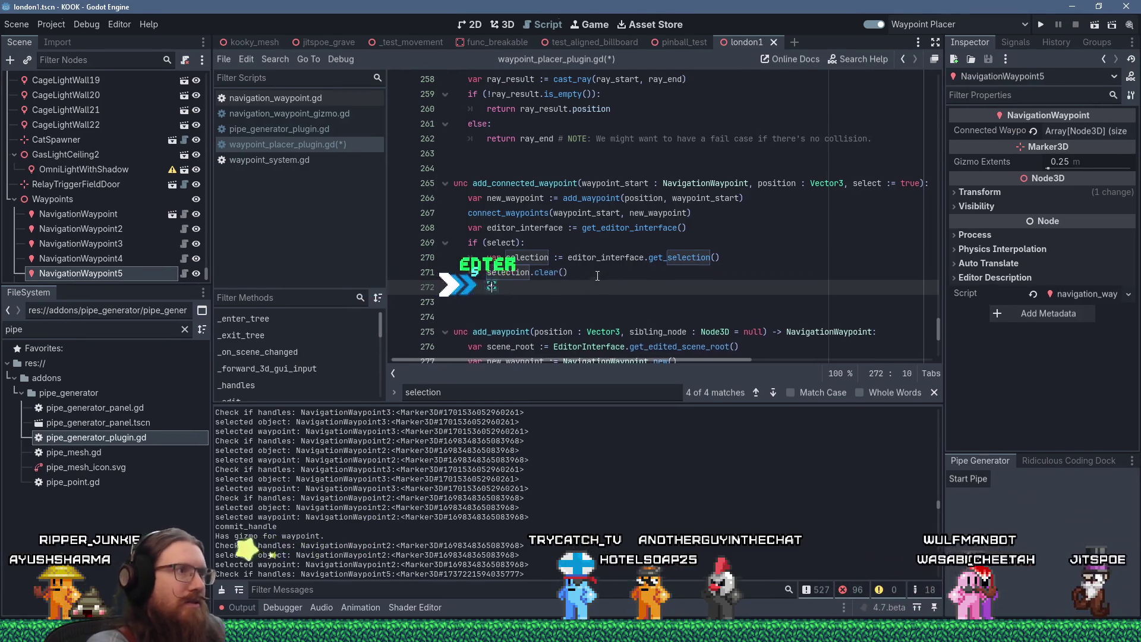
{"action": "type", "text": "selection.add_node("}
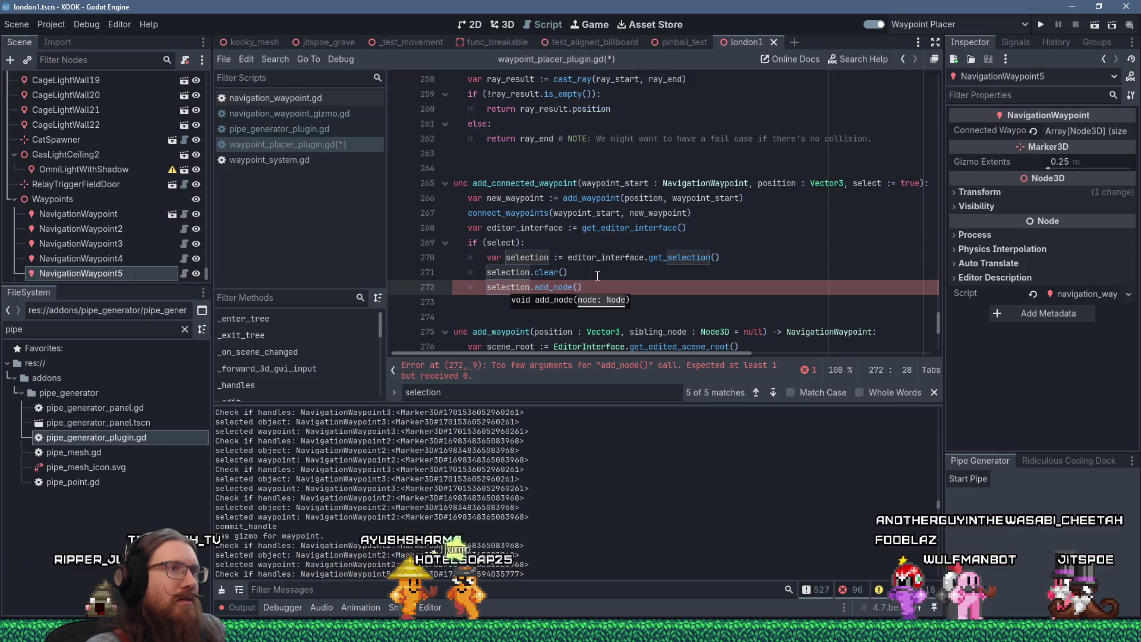
{"action": "type", "text": "new_waypoint"}
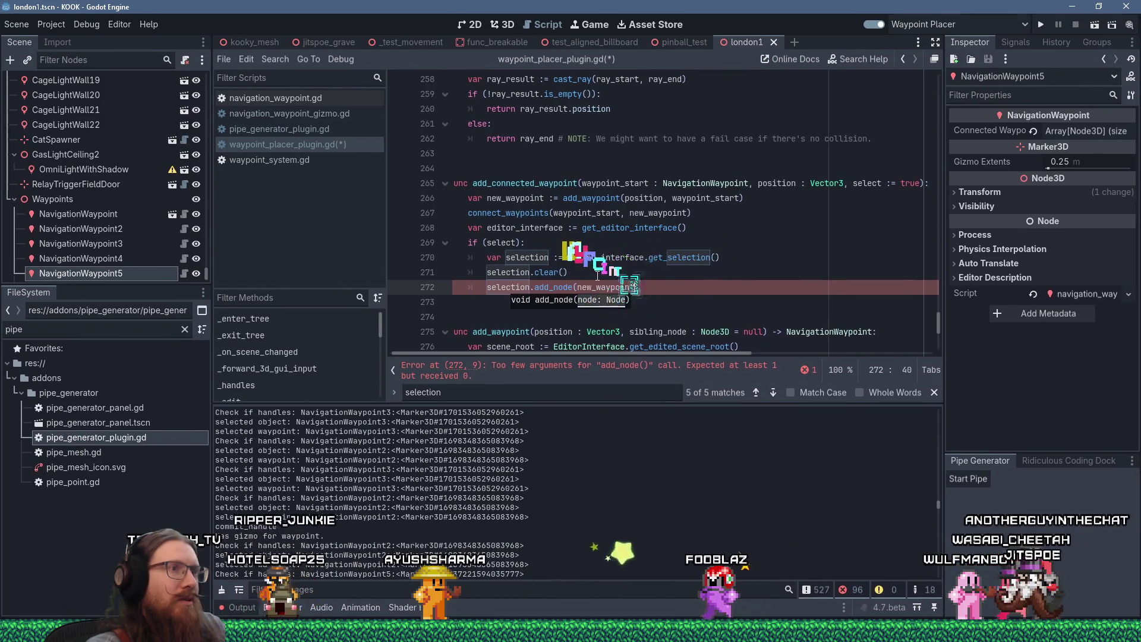
{"action": "type", "text": ")"}
{"action": "key", "text": "ctrl+s"}
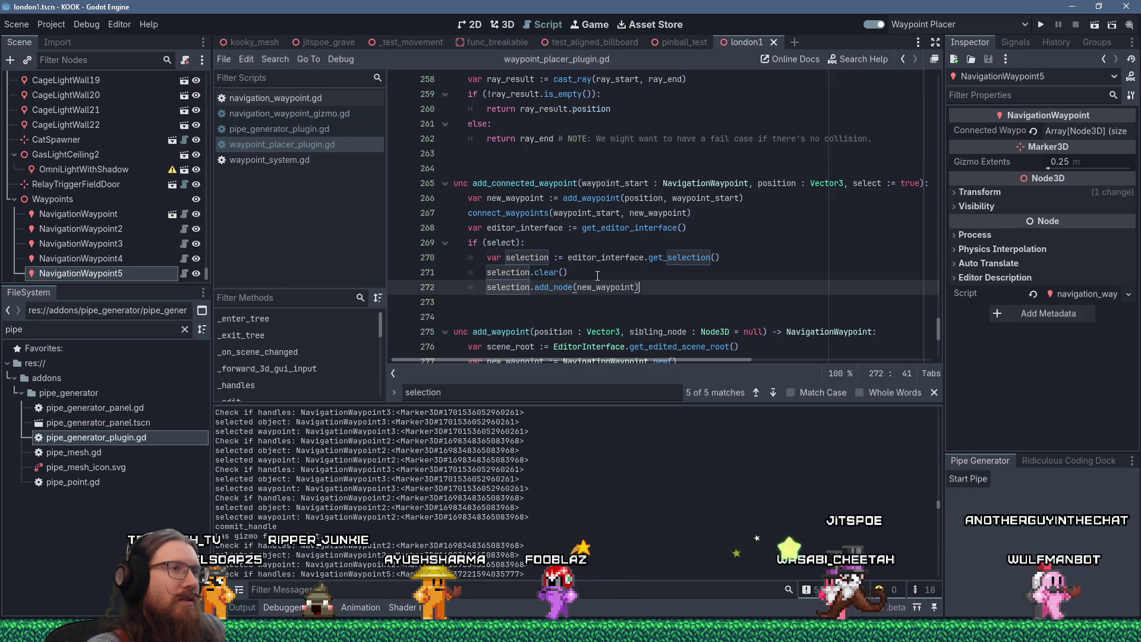
Step: Place NavigationWaypoint6 near the stairs in the 3D view, inspect it, then return to the script's line 265
{"action": "left_click", "coordinate": [514, 27]}
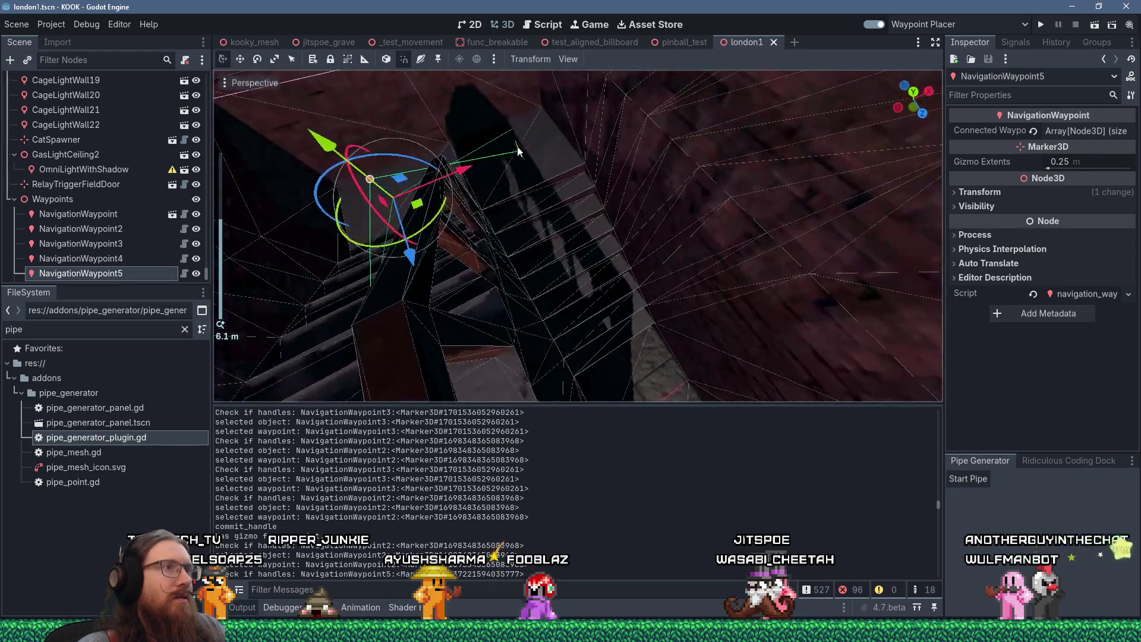
{"action": "left_click", "coordinate": [517, 154]}
{"action": "mouse_move", "coordinate": [730, 260]}
{"action": "left_mouse_down"}
{"action": "mouse_move", "coordinate": [583, 162]}
{"action": "mouse_move", "coordinate": [541, 156]}
{"action": "mouse_move", "coordinate": [556, 192]}
{"action": "mouse_move", "coordinate": [629, 268]}
{"action": "mouse_move", "coordinate": [617, 268]}
{"action": "left_mouse_up"}
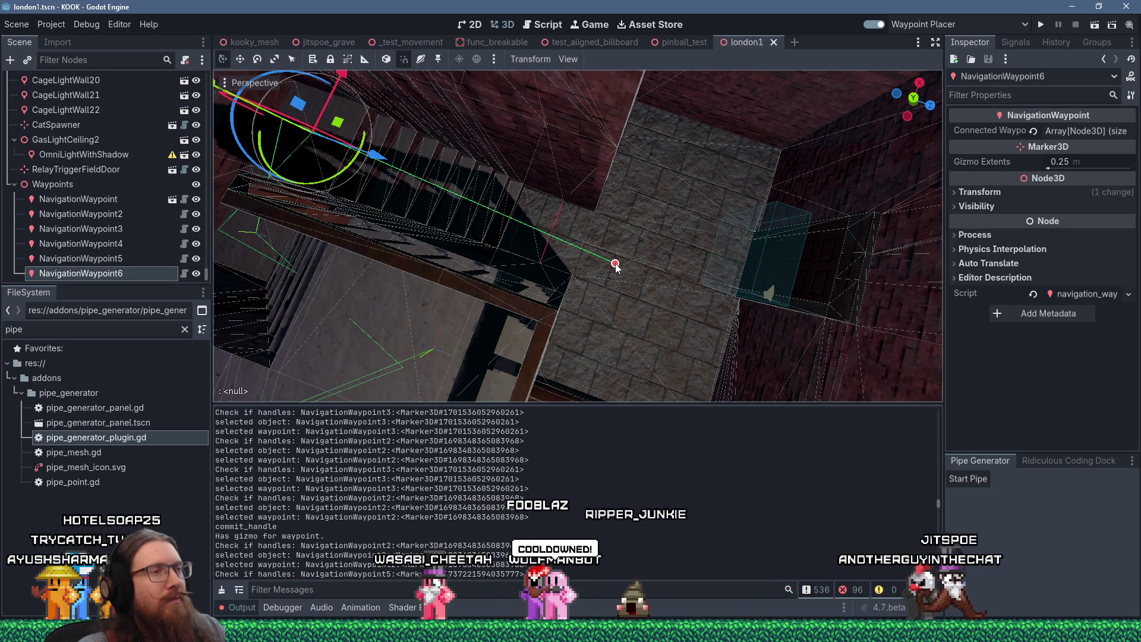
{"action": "scroll", "coordinate": [619, 263], "scroll_direction": "up", "scroll_amount": 5}
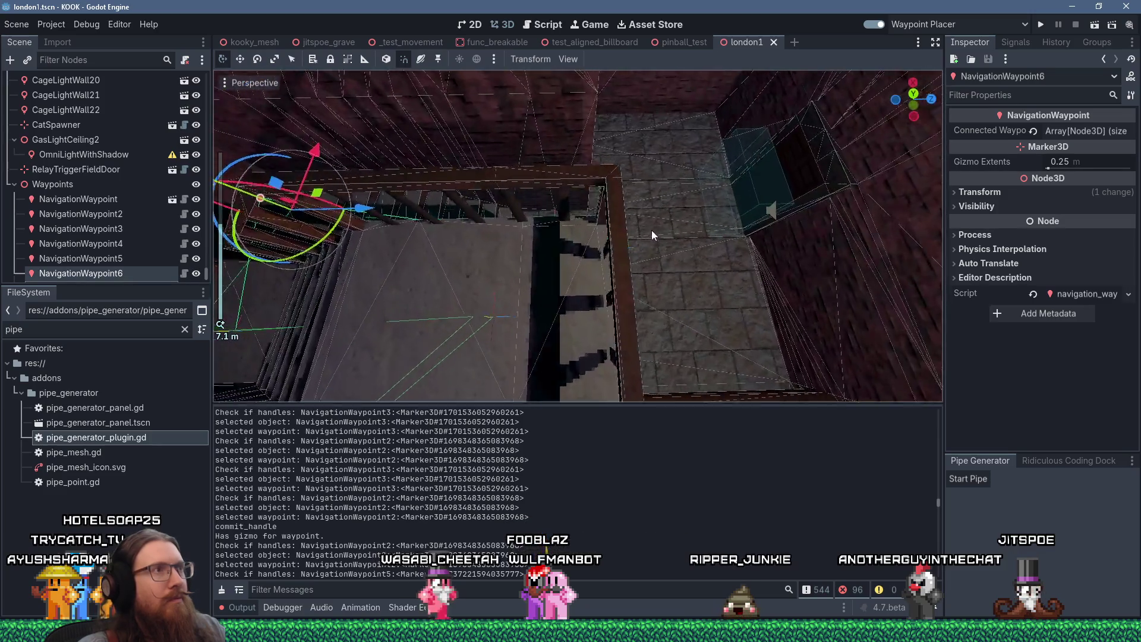
{"action": "left_click_drag", "start_coordinate": [651, 235], "coordinate": [670, 241]}
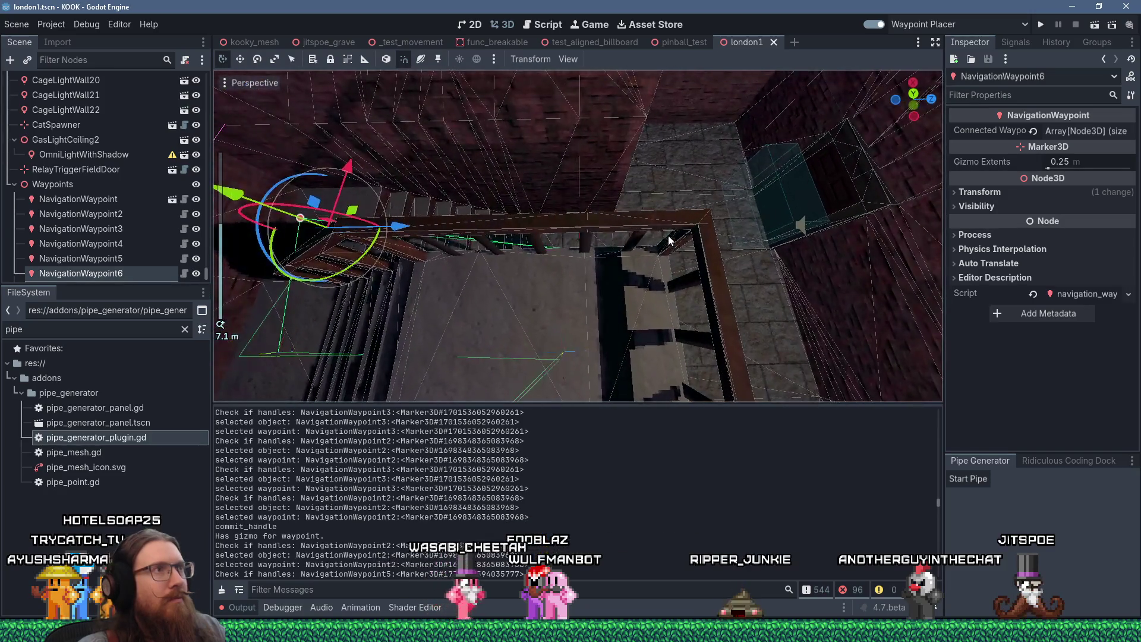
{"action": "left_click", "coordinate": [550, 25]}
{"action": "left_click", "coordinate": [670, 182]}
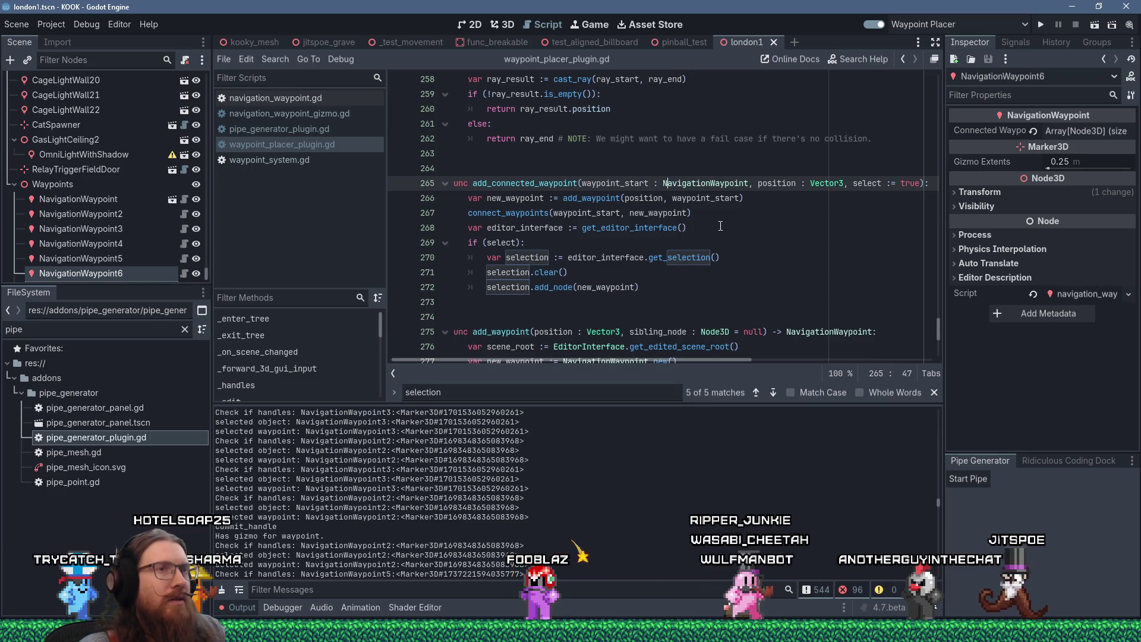
Step: Disable and re-enable the Waypoint Placer plugin, clear the output log, and return to the 3D view
{"action": "left_click", "coordinate": [871, 23]}
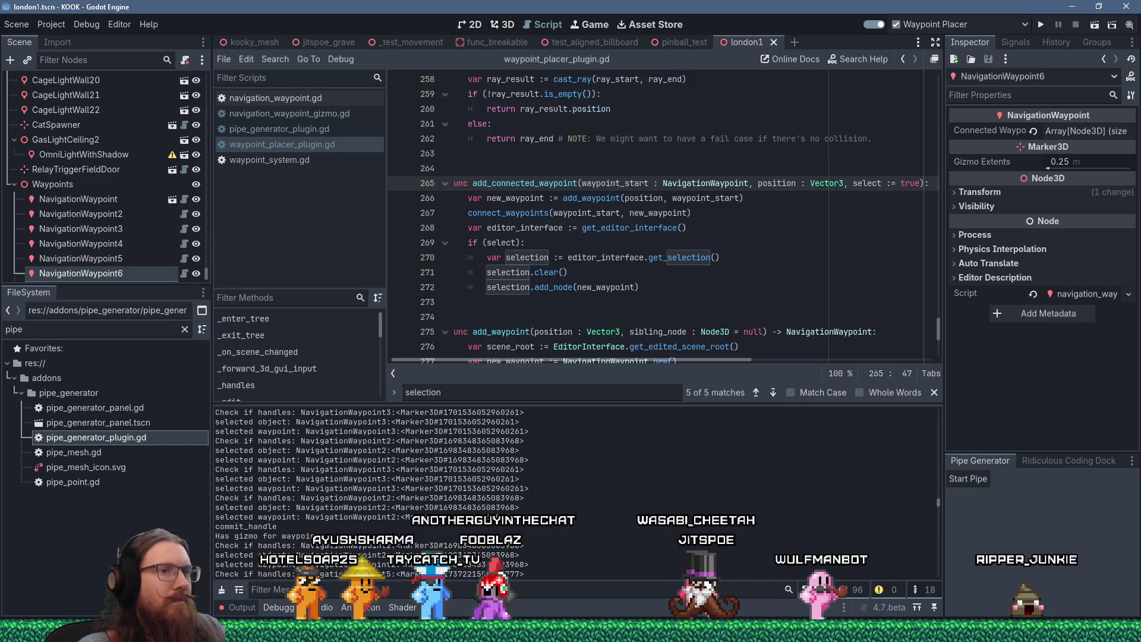
{"action": "left_click", "coordinate": [872, 24]}
{"action": "left_click", "coordinate": [940, 525]}
{"action": "scroll", "coordinate": [927, 523], "scroll_direction": "down", "scroll_amount": 10}
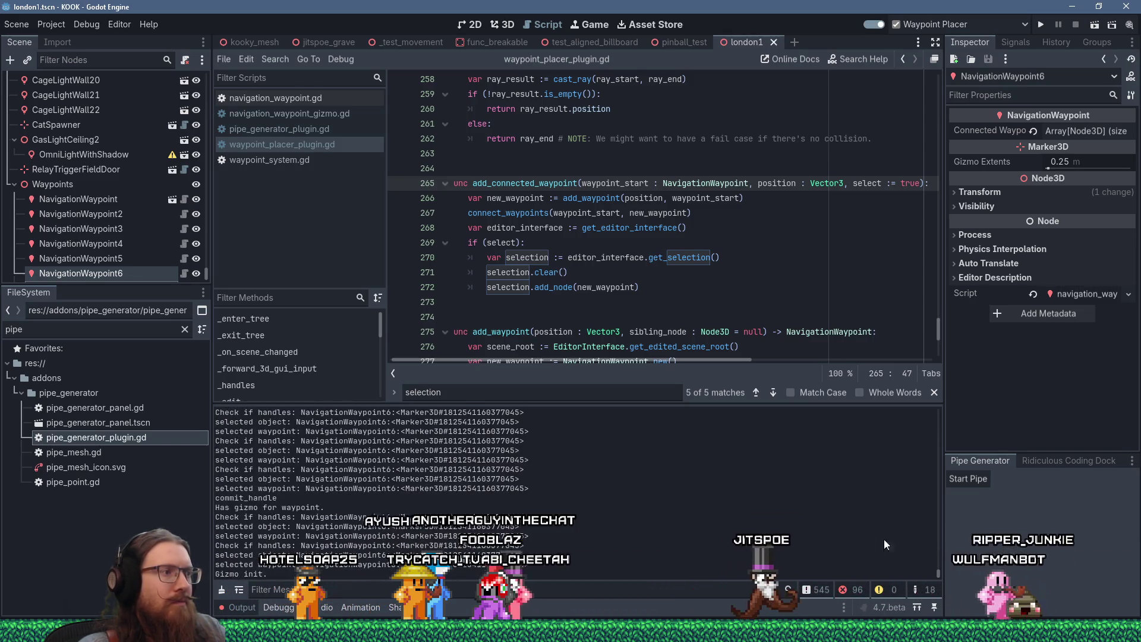
{"action": "left_click", "coordinate": [222, 590]}
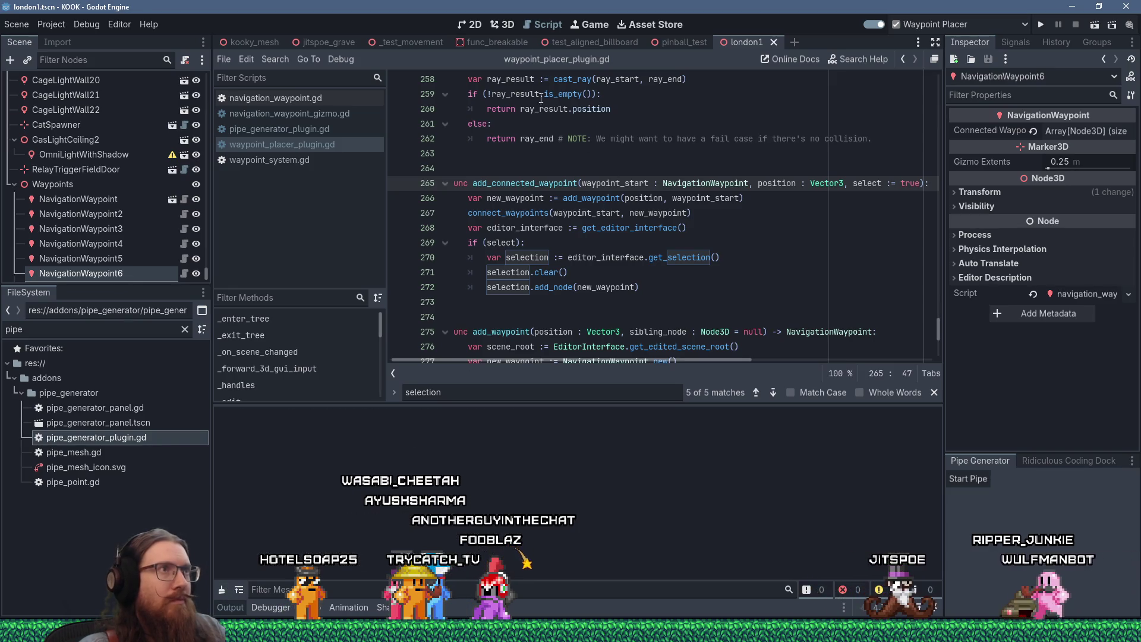
{"action": "left_click", "coordinate": [502, 23]}
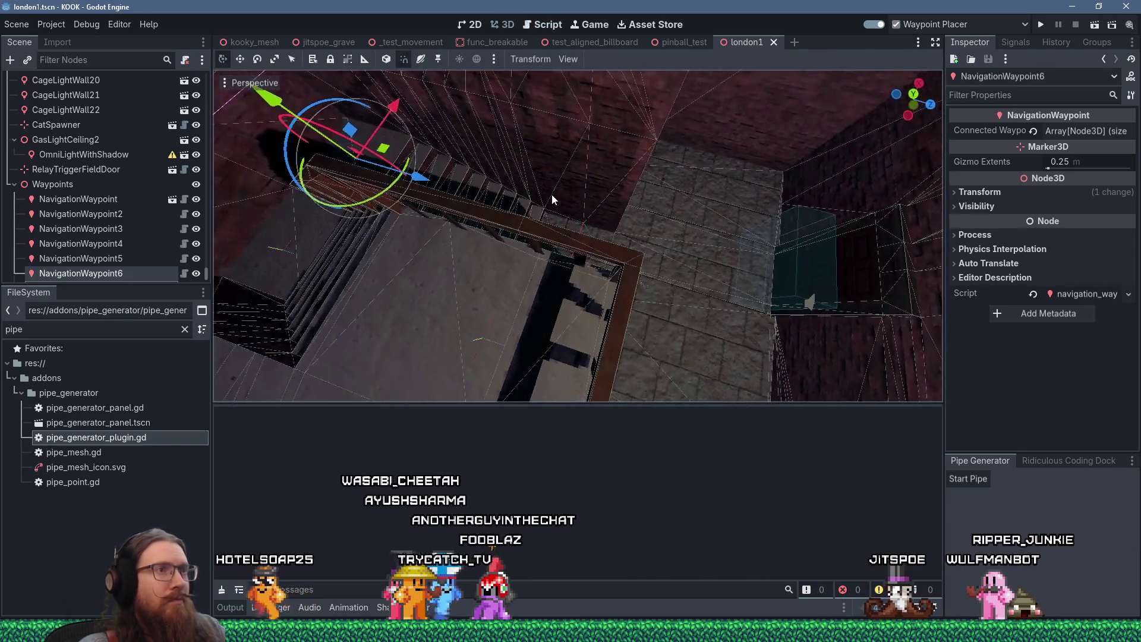
Step: Place NavigationWaypoint7 on the alley floor, briefly check the pinball_test scene, and orbit around it
{"action": "left_click", "coordinate": [641, 282]}
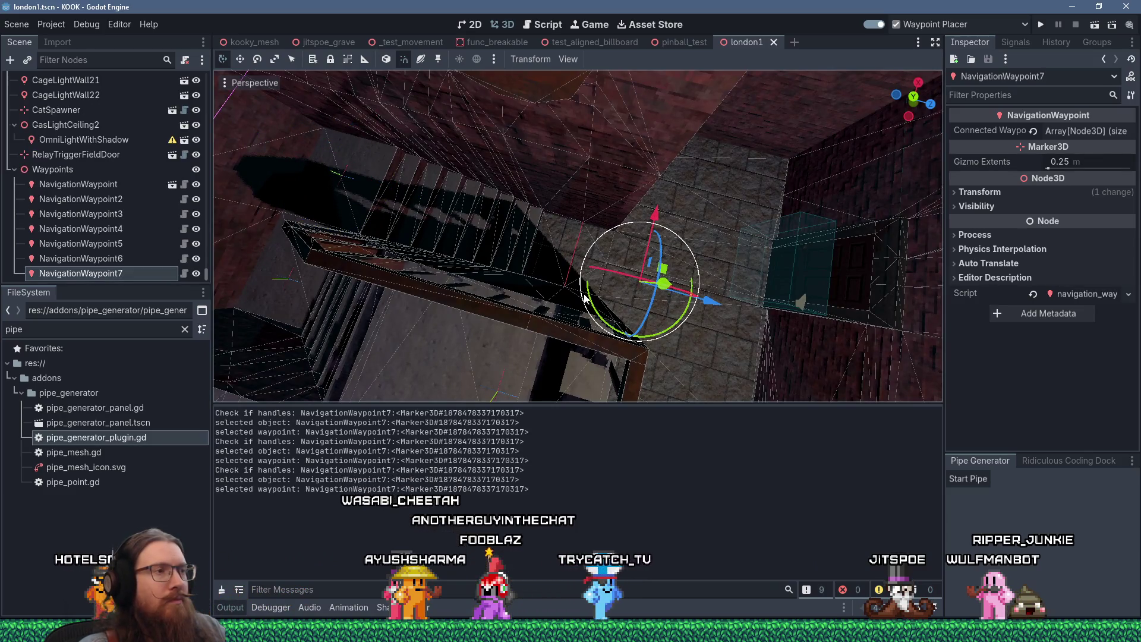
{"action": "left_click", "coordinate": [683, 43]}
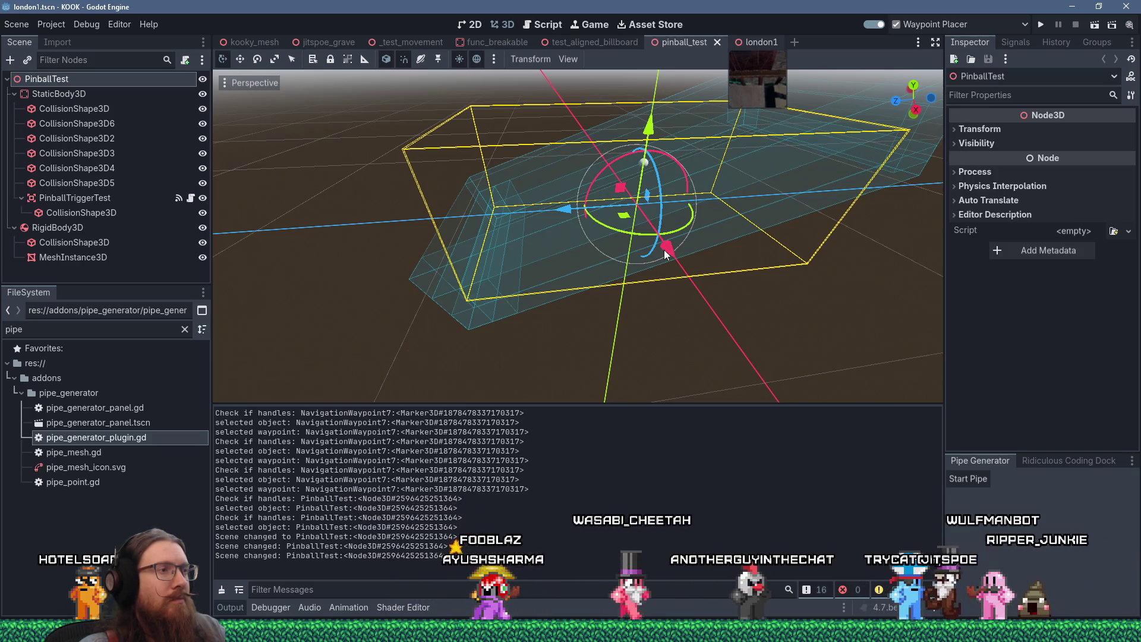
{"action": "key", "text": "ctrl+Tab"}
{"action": "scroll", "coordinate": [677, 250], "scroll_direction": "up", "scroll_amount": 3}
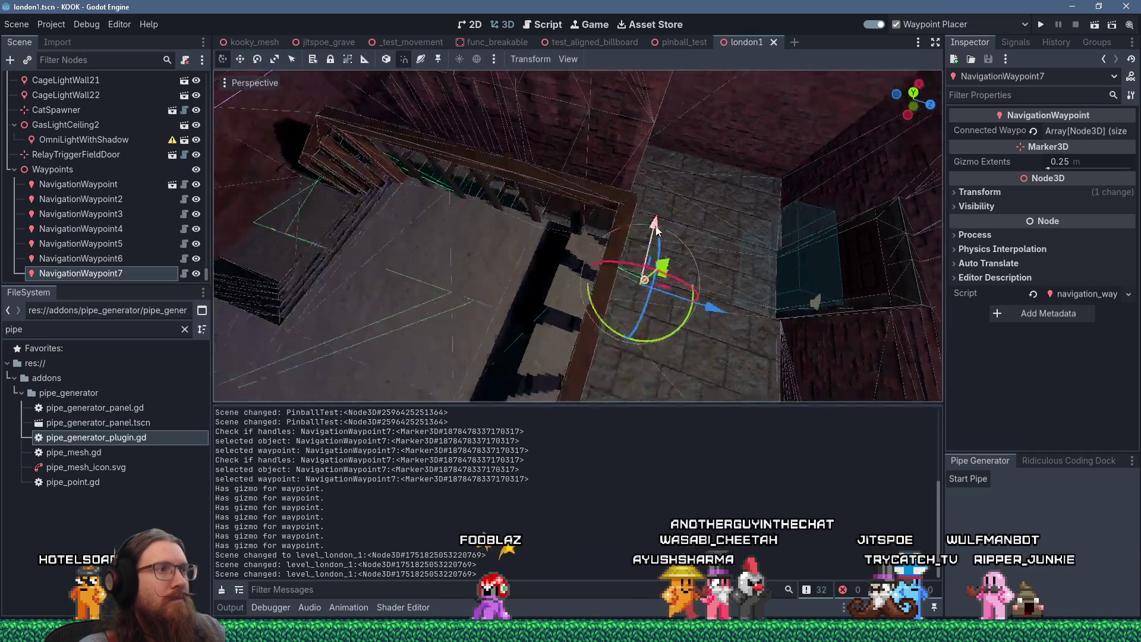
{"action": "mouse_move", "coordinate": [611, 200]}
{"action": "left_mouse_down"}
{"action": "mouse_move", "coordinate": [569, 180]}
{"action": "mouse_move", "coordinate": [558, 183]}
{"action": "mouse_move", "coordinate": [572, 191]}
{"action": "mouse_move", "coordinate": [535, 211]}
{"action": "mouse_move", "coordinate": [472, 184]}
{"action": "mouse_move", "coordinate": [622, 237]}
{"action": "left_mouse_up"}
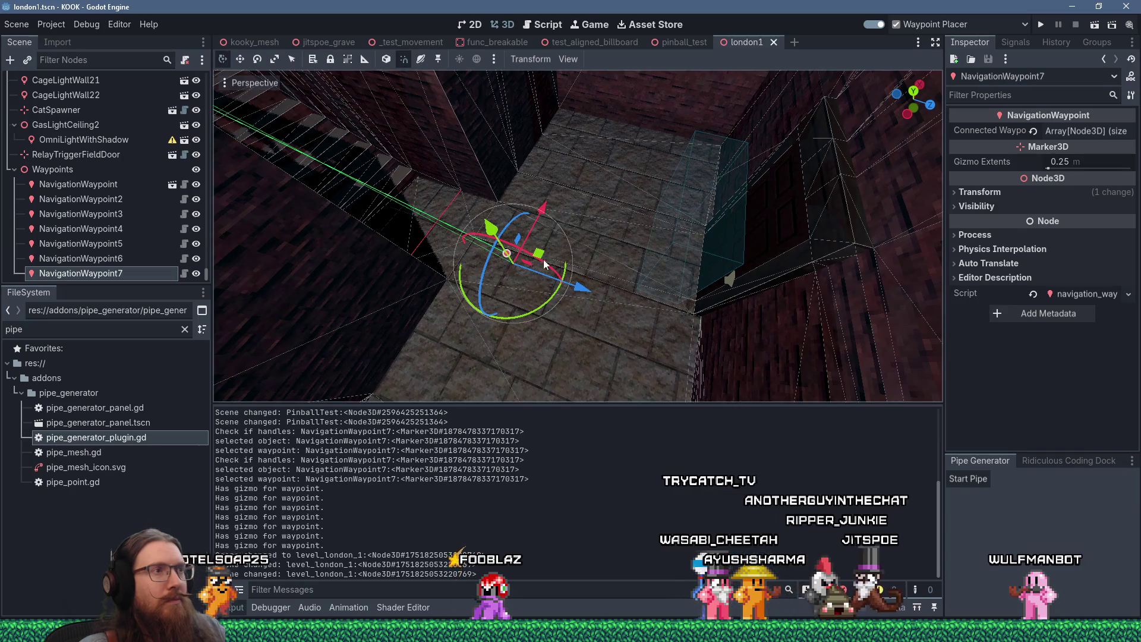
Step: Drag a connection link out from waypoint 7, then undo the last scene change
{"action": "left_click_drag", "start_coordinate": [709, 260], "coordinate": [711, 272]}
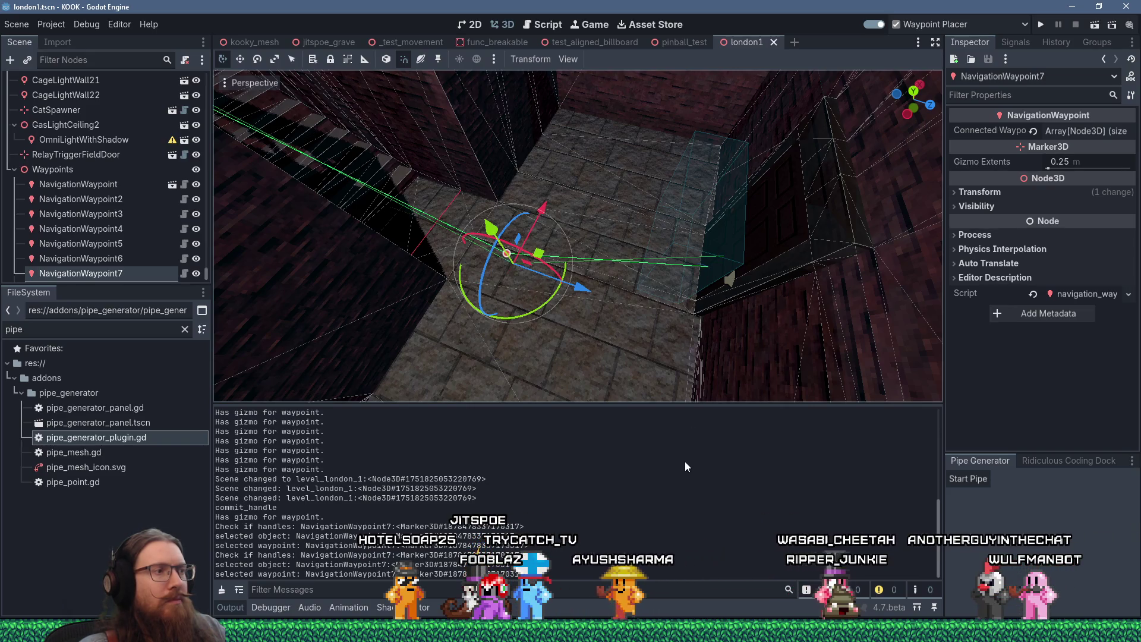
{"action": "scroll", "coordinate": [685, 462], "scroll_direction": "up", "scroll_amount": 3}
{"action": "scroll", "coordinate": [685, 467], "scroll_direction": "down", "scroll_amount": 3}
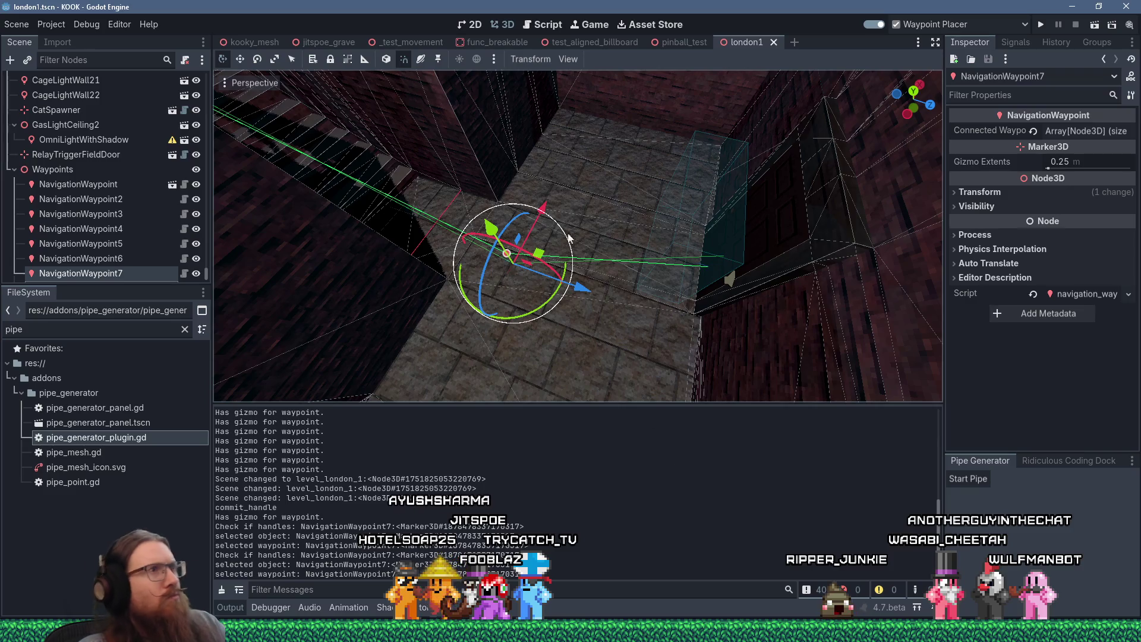
{"action": "mouse_move", "coordinate": [632, 254]}
{"action": "left_mouse_down"}
{"action": "mouse_move", "coordinate": [599, 259]}
{"action": "mouse_move", "coordinate": [626, 252]}
{"action": "mouse_move", "coordinate": [605, 240]}
{"action": "mouse_move", "coordinate": [638, 251]}
{"action": "left_mouse_up"}
{"action": "key", "text": "ctrl+z"}
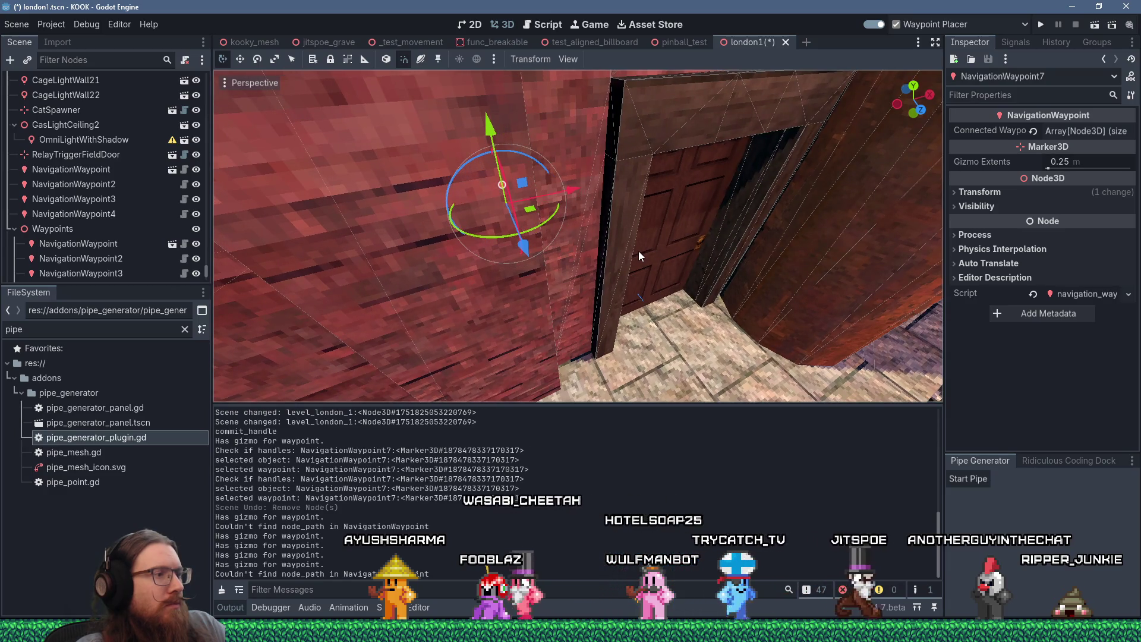
Step: Delete the NavigationWaypoint8 that landed on the alley wall, then reselect NavigationWaypoint7
{"action": "left_click_drag", "start_coordinate": [639, 251], "coordinate": [736, 284]}
{"action": "left_click", "coordinate": [736, 284]}
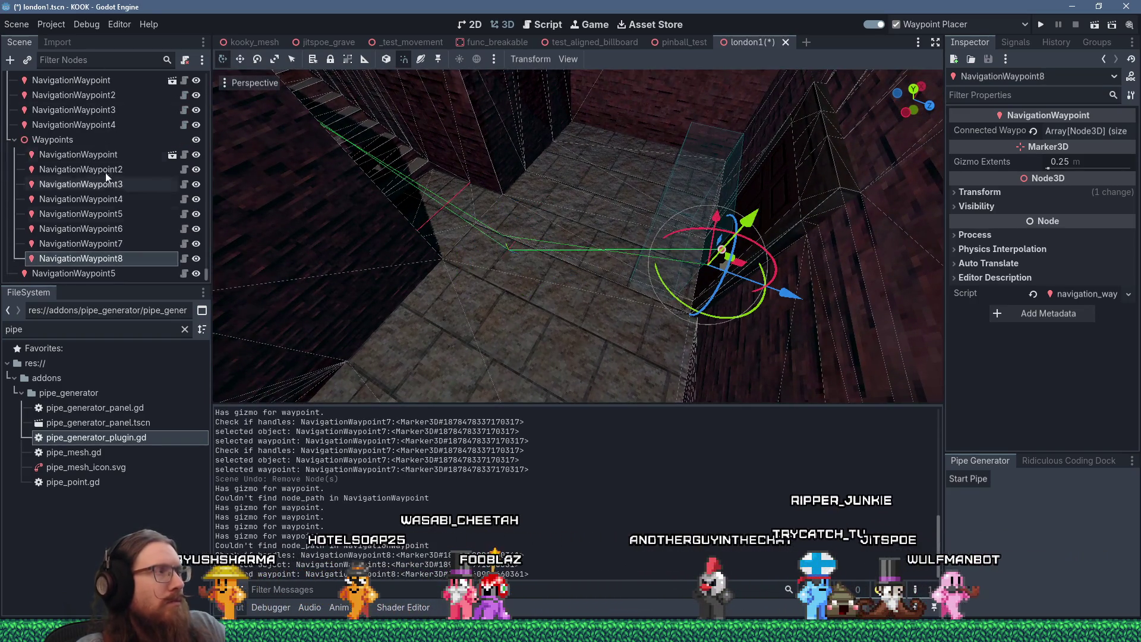
{"action": "key", "text": "ctrl+z"}
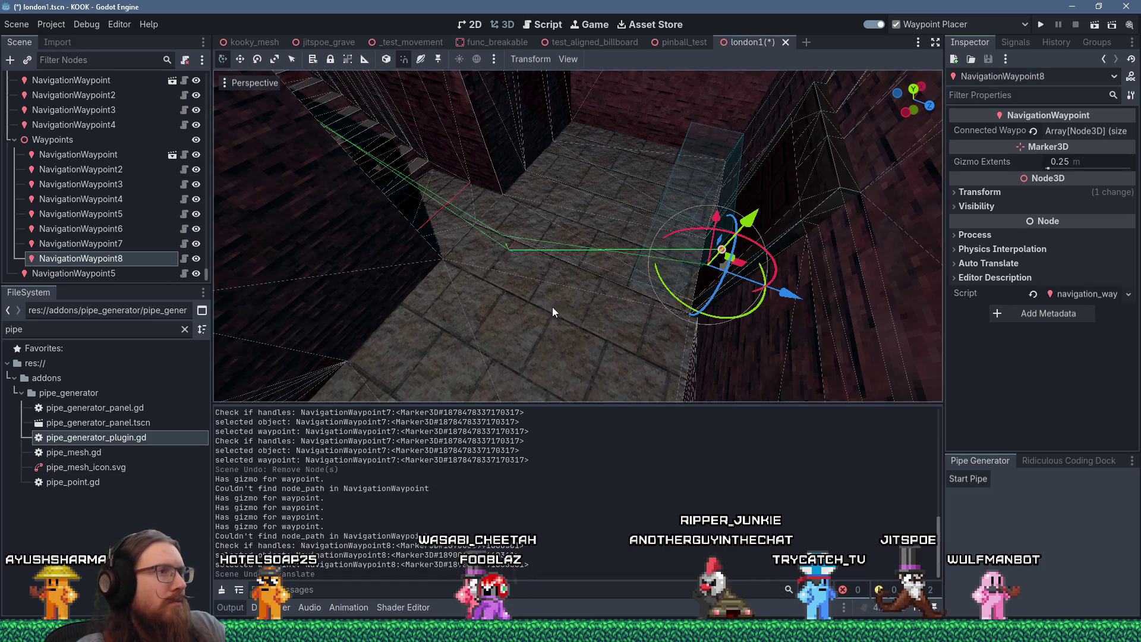
{"action": "mouse_move", "coordinate": [582, 295]}
{"action": "left_mouse_down"}
{"action": "mouse_move", "coordinate": [597, 333]}
{"action": "mouse_move", "coordinate": [609, 323]}
{"action": "mouse_move", "coordinate": [531, 294]}
{"action": "mouse_move", "coordinate": [549, 214]}
{"action": "mouse_move", "coordinate": [440, 214]}
{"action": "mouse_move", "coordinate": [373, 196]}
{"action": "mouse_move", "coordinate": [451, 236]}
{"action": "left_mouse_up"}
{"action": "left_click", "coordinate": [456, 242]}
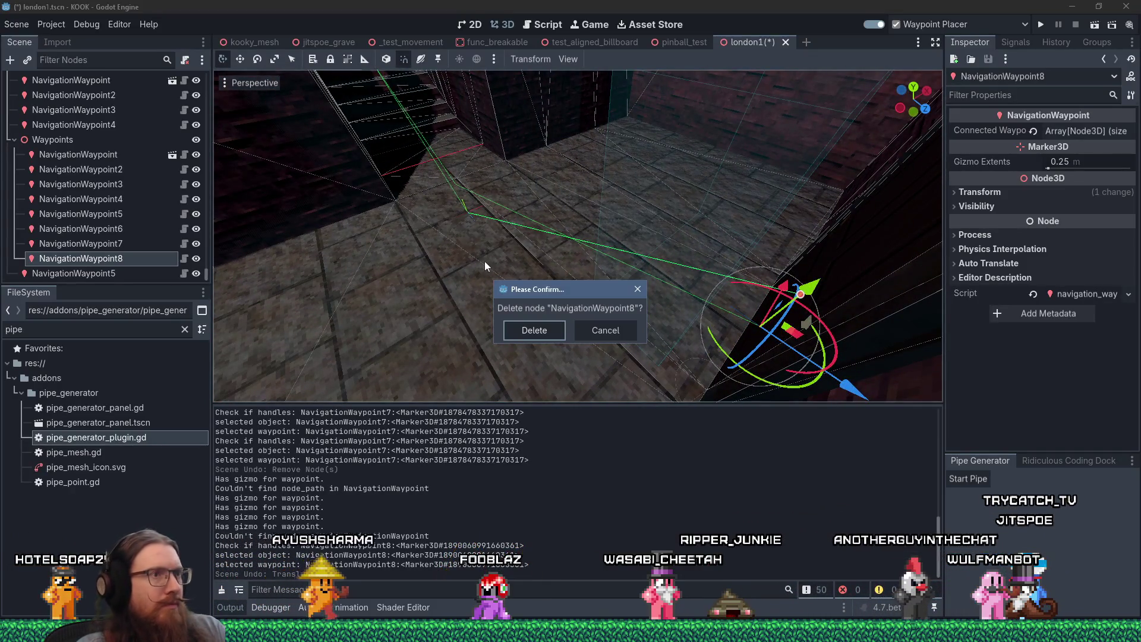
{"action": "key", "text": "Escape"}
{"action": "key", "text": "Delete"}
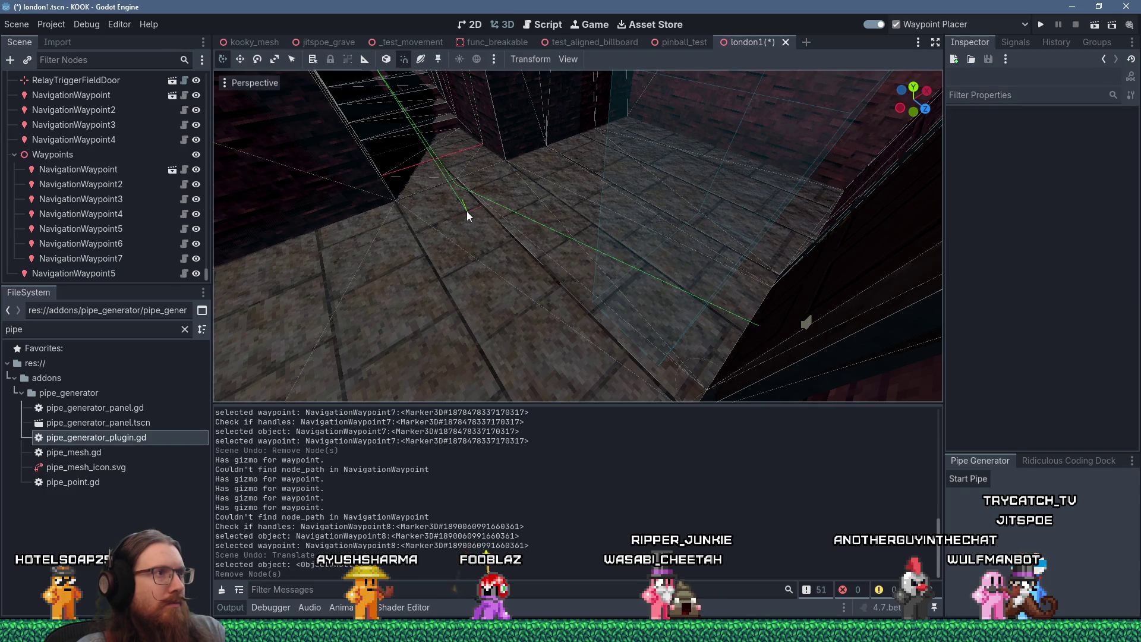
{"action": "left_click", "coordinate": [468, 212]}
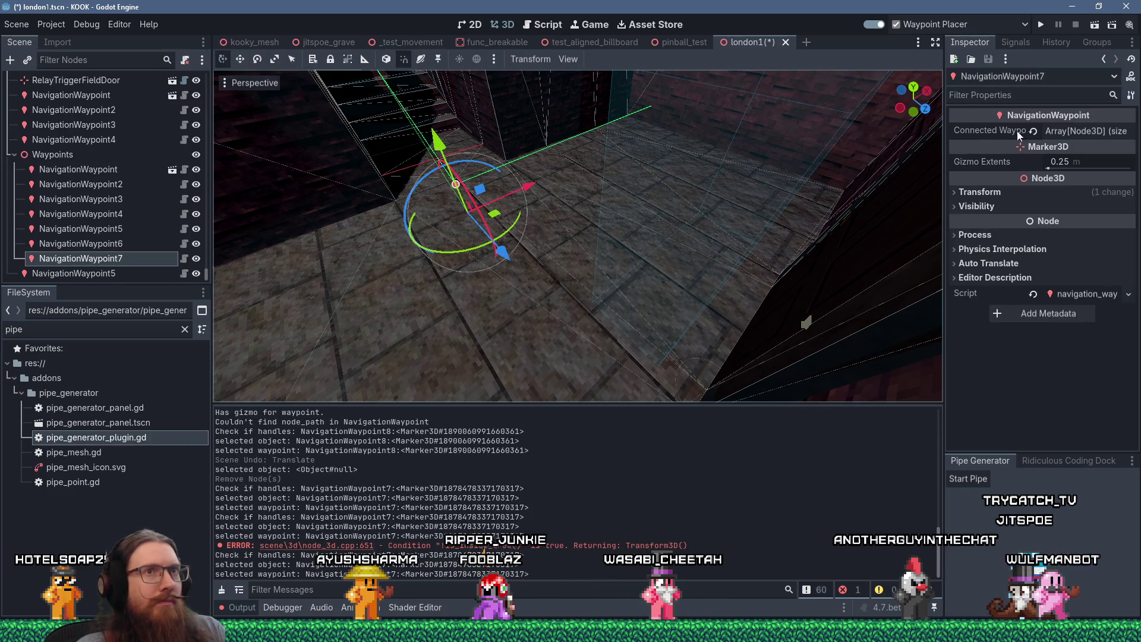
Step: Remove the empty Assign… entry from NavigationWaypoint7's Connected Waypoints, keeping NavigationWaypoint6
{"action": "left_click", "coordinate": [1065, 131]}
{"action": "left_click", "coordinate": [1125, 170]}
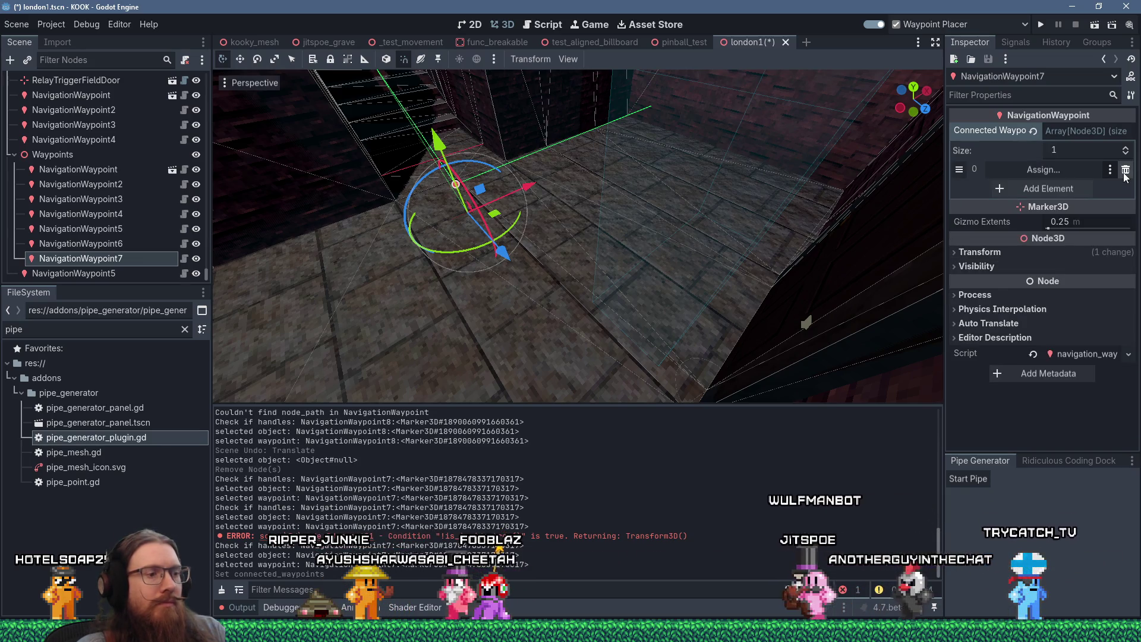
{"action": "key", "text": "ctrl+z"}
{"action": "left_click", "coordinate": [1125, 189]}
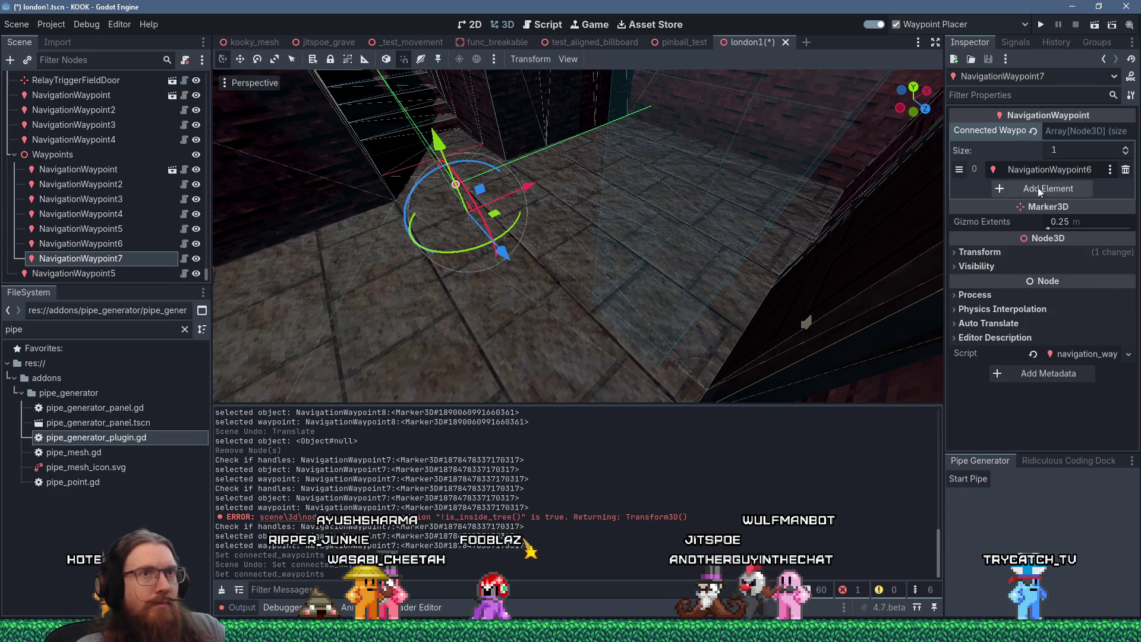
{"action": "mouse_move", "coordinate": [514, 232]}
{"action": "left_mouse_down"}
{"action": "mouse_move", "coordinate": [603, 212]}
{"action": "mouse_move", "coordinate": [643, 284]}
{"action": "mouse_move", "coordinate": [616, 247]}
{"action": "mouse_move", "coordinate": [625, 264]}
{"action": "mouse_move", "coordinate": [605, 252]}
{"action": "left_mouse_up"}
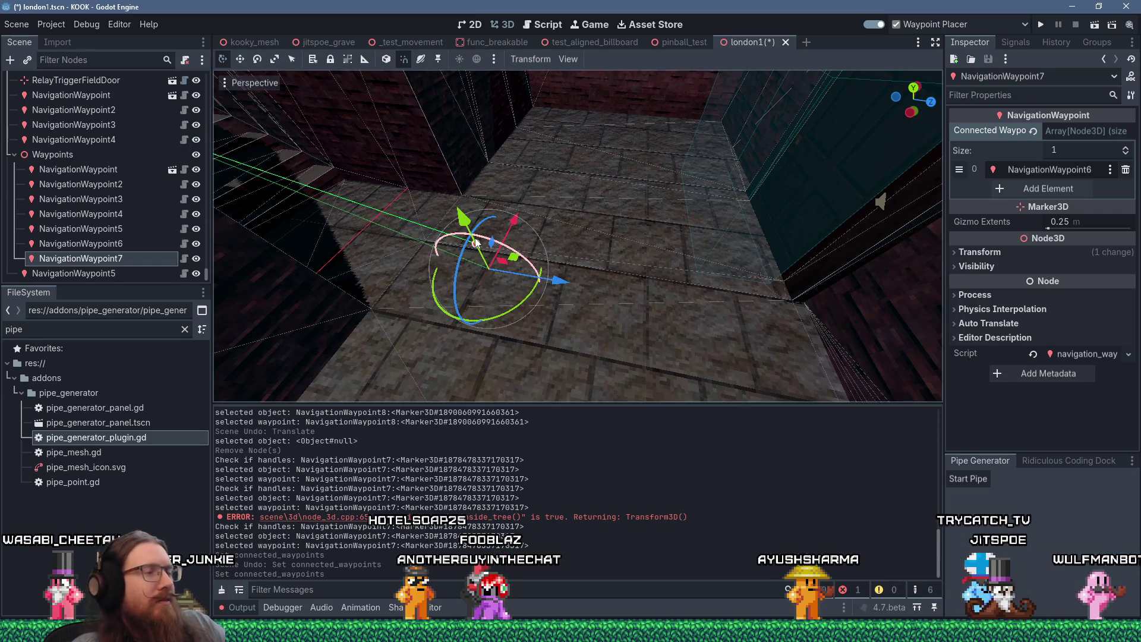
{"action": "key", "text": "alt+Tab"}
{"action": "key", "text": "alt+shift+Tab"}
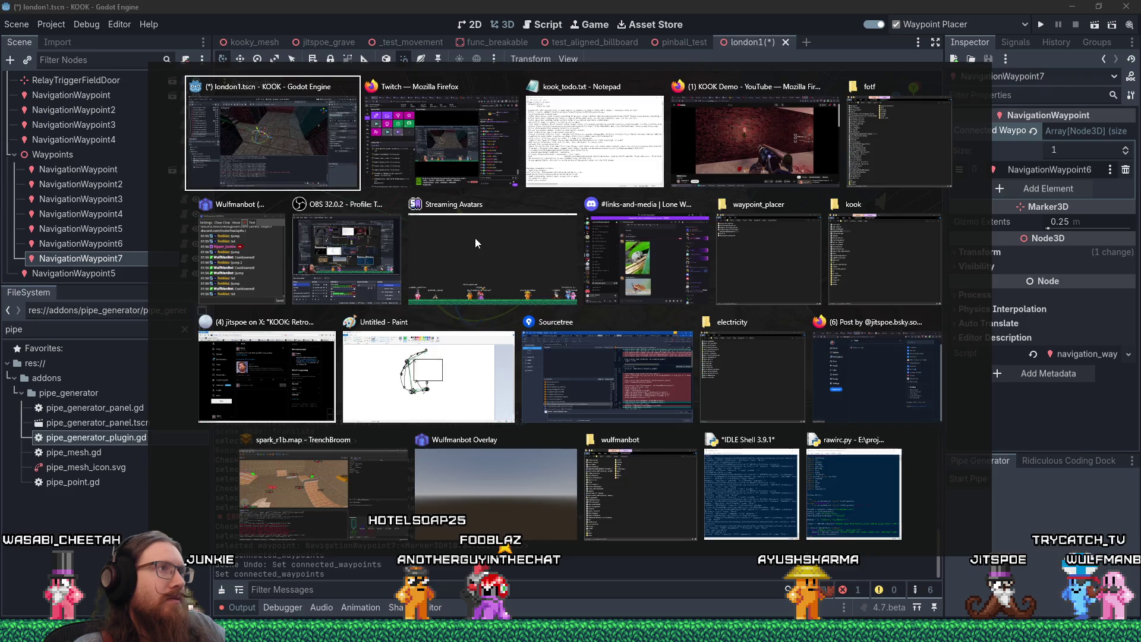
Step: Add print("Selection: ", selection) after the add_node call in waypoint_placer_plugin.gd and save
{"action": "left_click", "coordinate": [542, 25]}
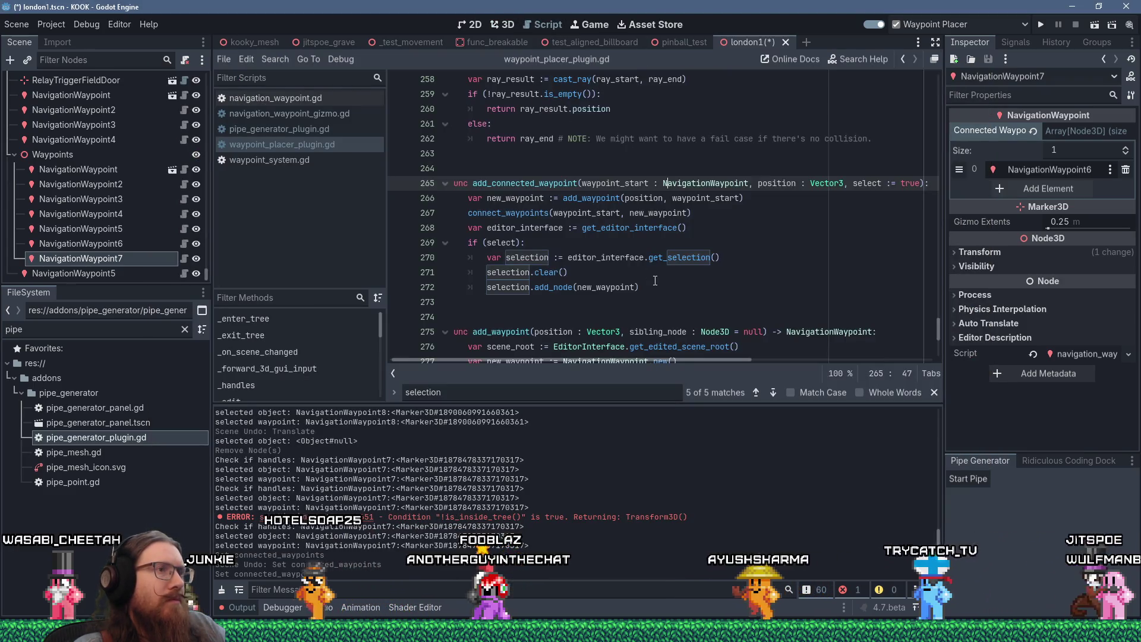
{"action": "double_click", "coordinate": [552, 288]}
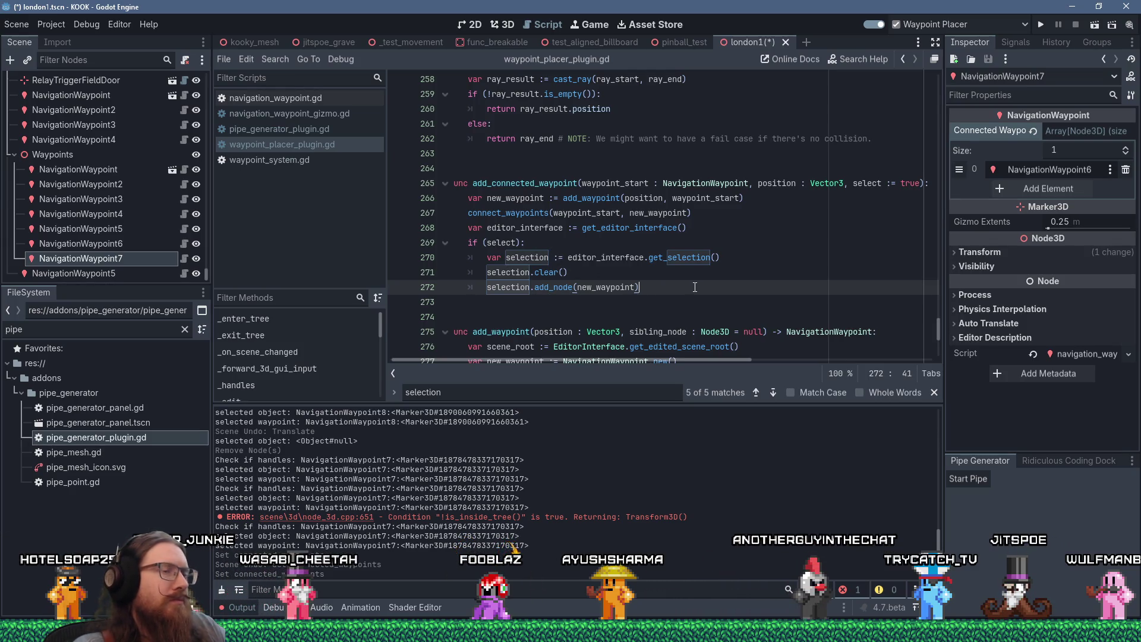
{"action": "key", "text": "Return"}
{"action": "type", "text": "print(\"Selection: \", "}
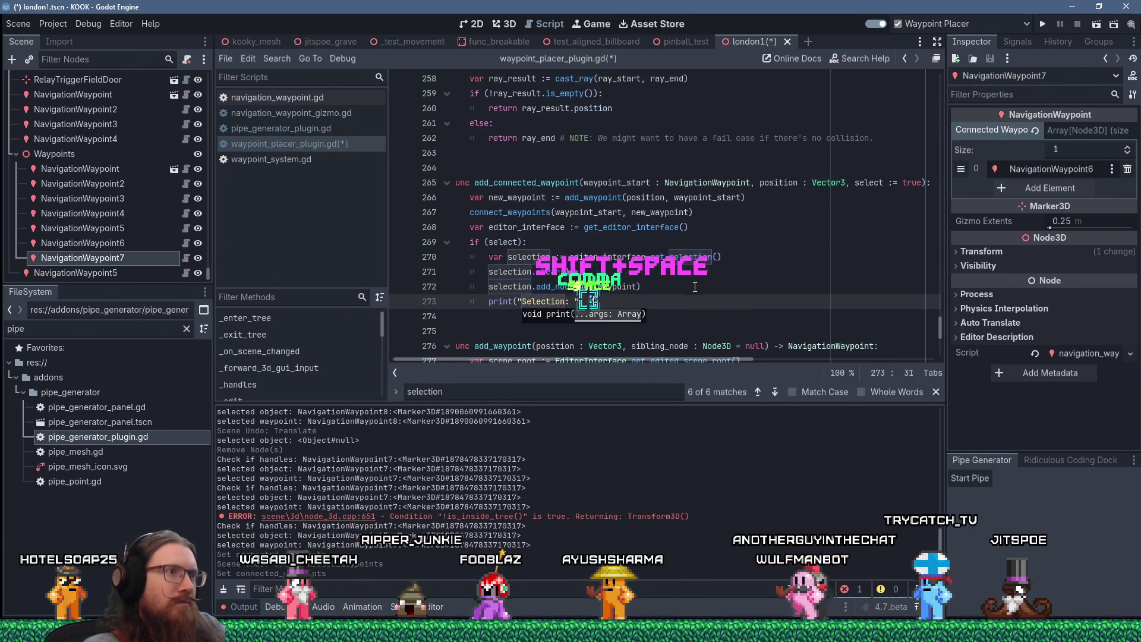
{"action": "type", "text": "selection"}
{"action": "key", "text": "ctrl+s"}
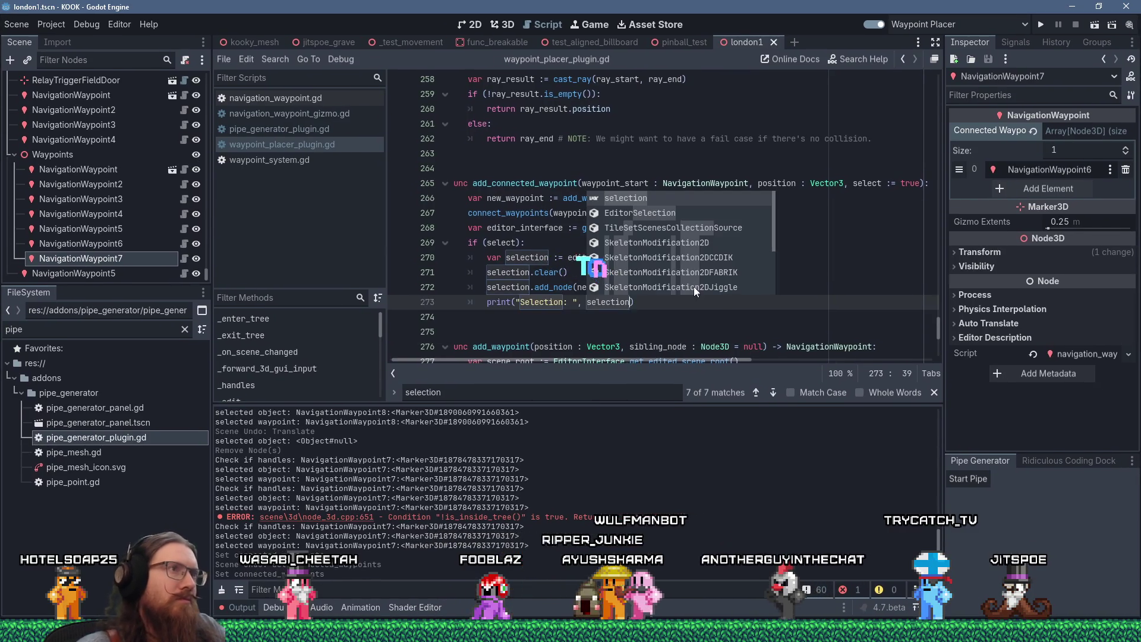
{"action": "left_click", "coordinate": [508, 25]}
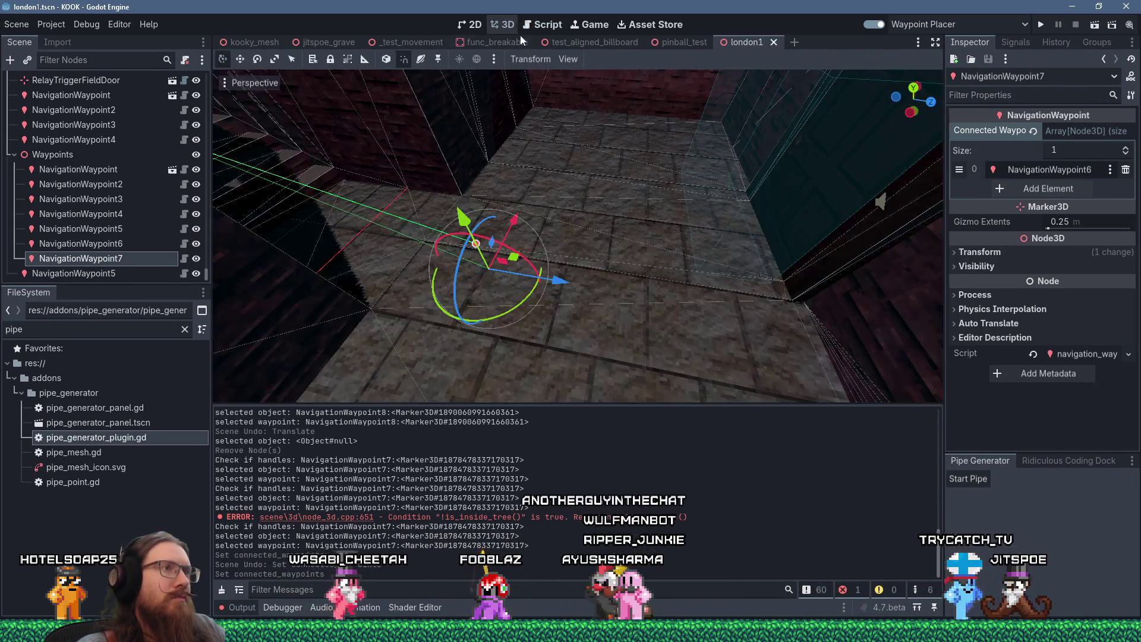
Step: Drag a new NavigationWaypoint8 out of NavigationWaypoint7 with the waypoint placer handle
{"action": "left_click_drag", "start_coordinate": [668, 243], "coordinate": [731, 248]}
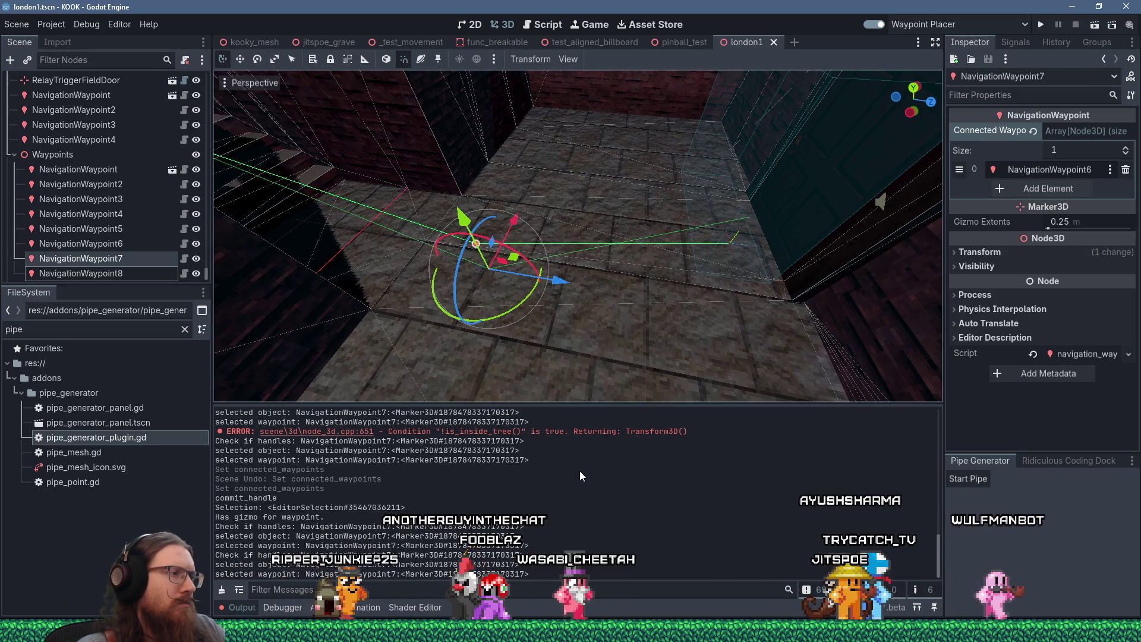
{"action": "left_click", "coordinate": [543, 25]}
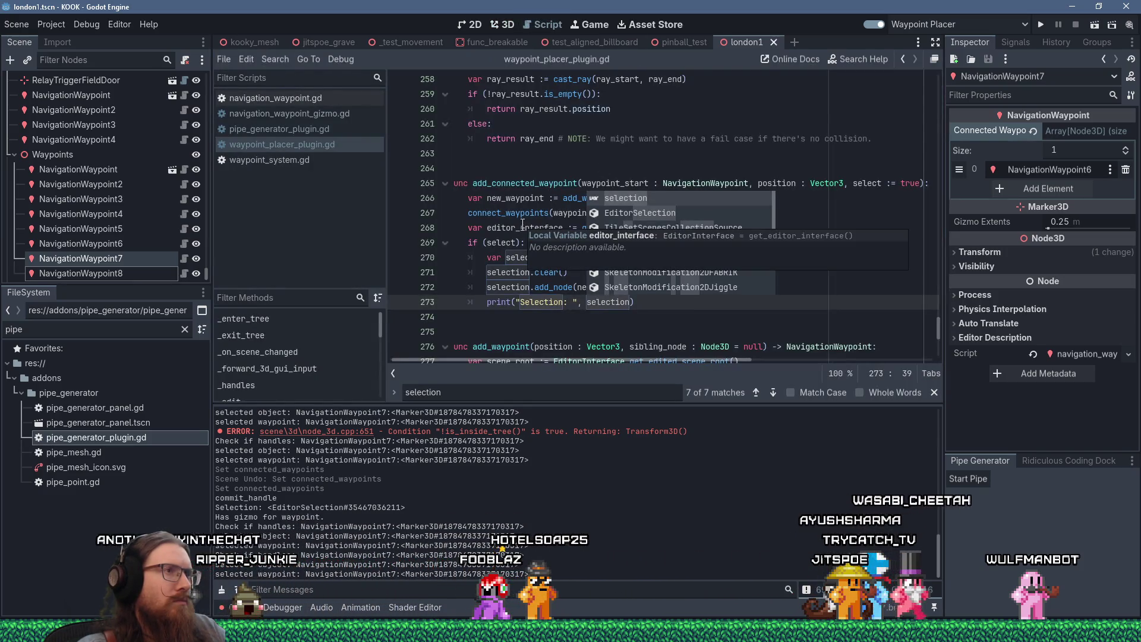
Step: Insert a print("...") debug line after the editor_interface line in add_connected_waypoint
{"action": "left_click", "coordinate": [540, 215]}
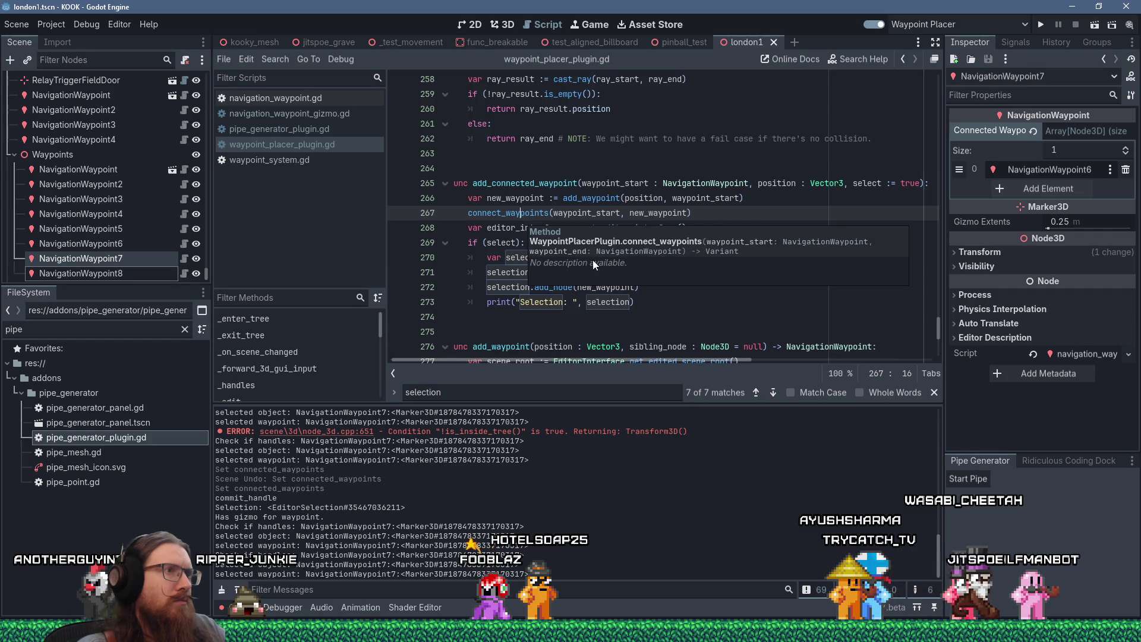
{"action": "scroll", "coordinate": [593, 263], "scroll_direction": "down", "scroll_amount": 3}
{"action": "scroll", "coordinate": [528, 210], "scroll_direction": "up", "scroll_amount": 3}
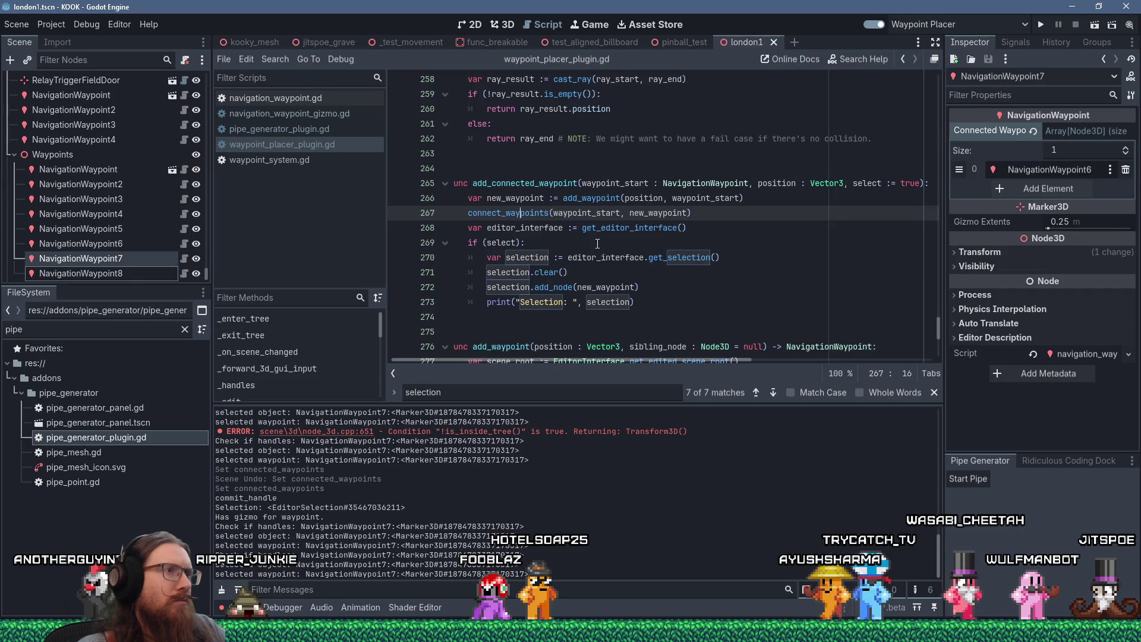
{"action": "left_click", "coordinate": [709, 231]}
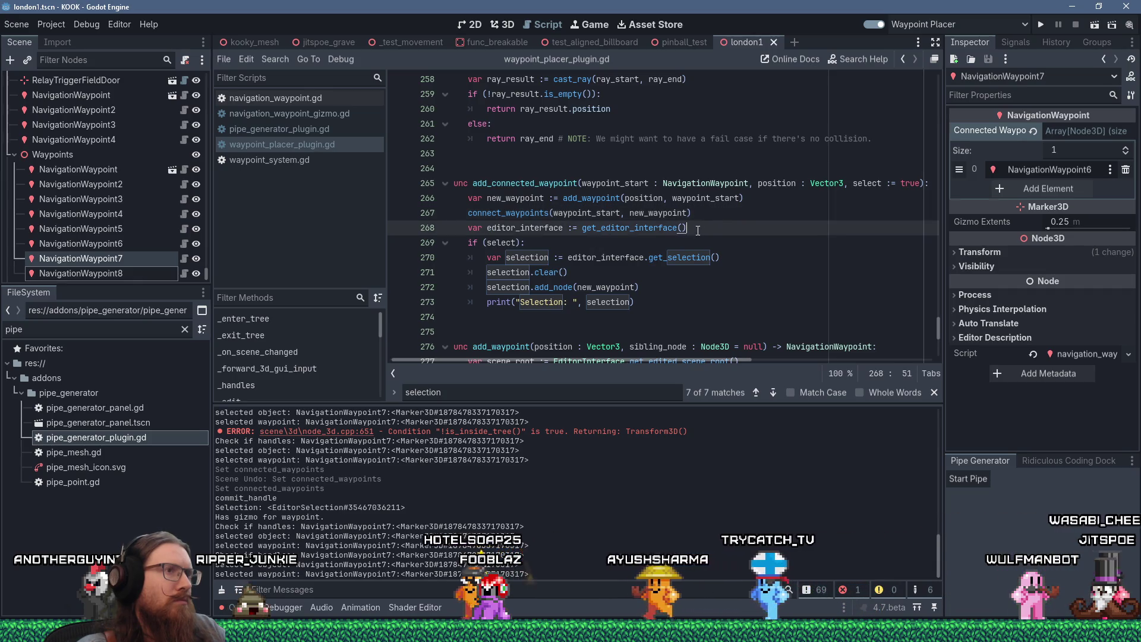
{"action": "key", "text": "Return"}
{"action": "type", "text": "print(\""}
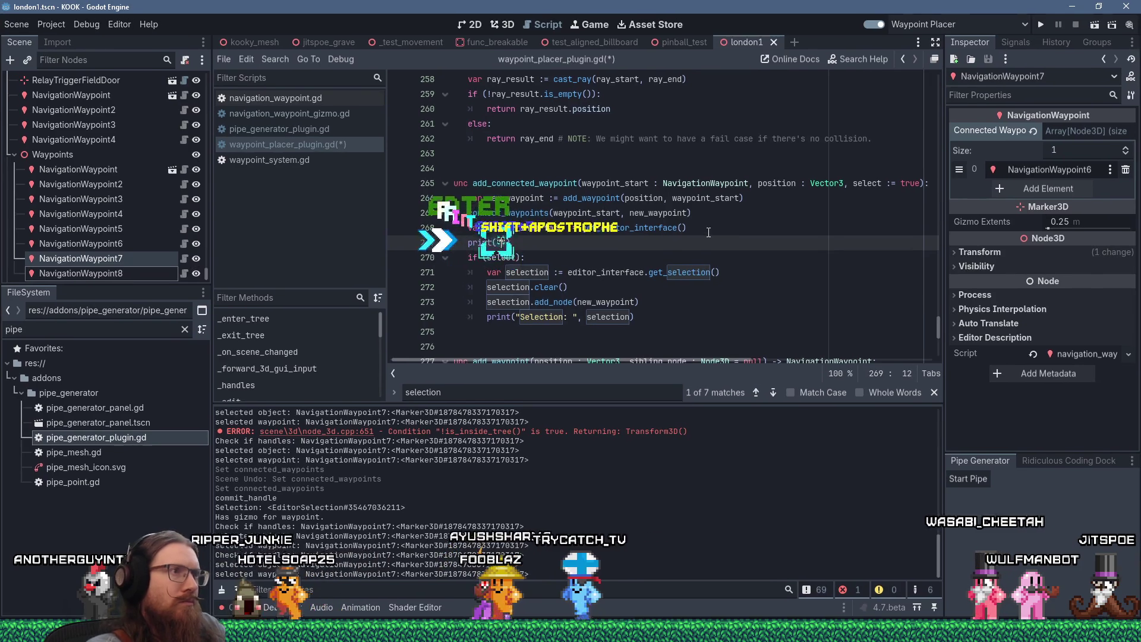
{"action": "type", "text": "..."}
{"action": "key", "text": "Escape"}
Step: Add print("Select?") inside the if (select) block and save the plugin script
{"action": "key", "text": "Down"}
{"action": "key", "text": "End"}
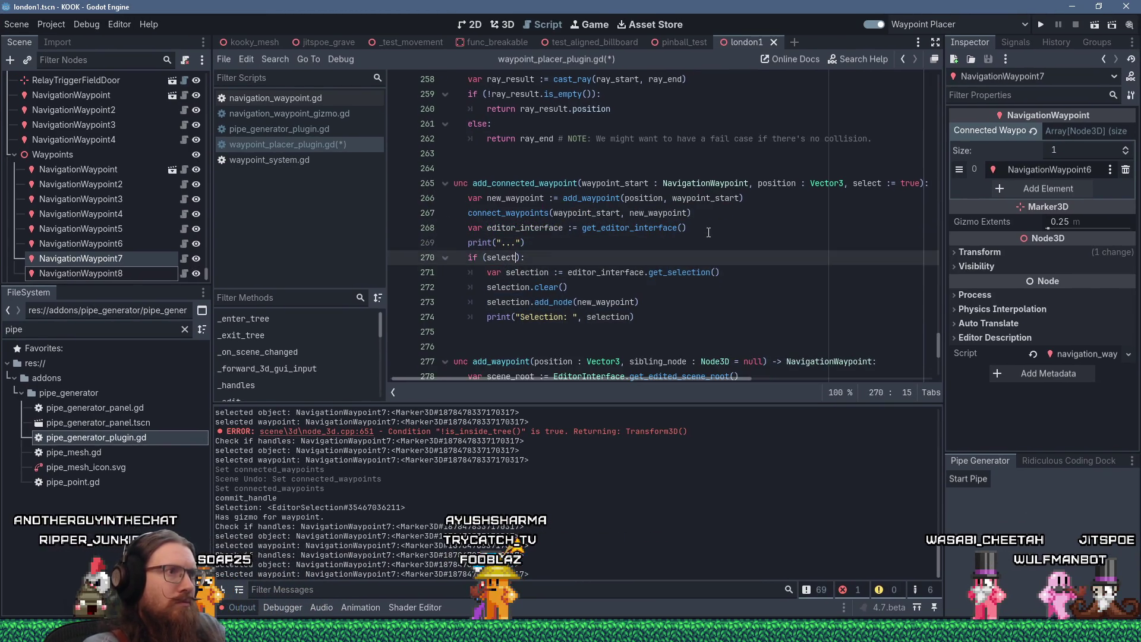
{"action": "key", "text": "Return"}
{"action": "type", "text": "print(\"Select?"}
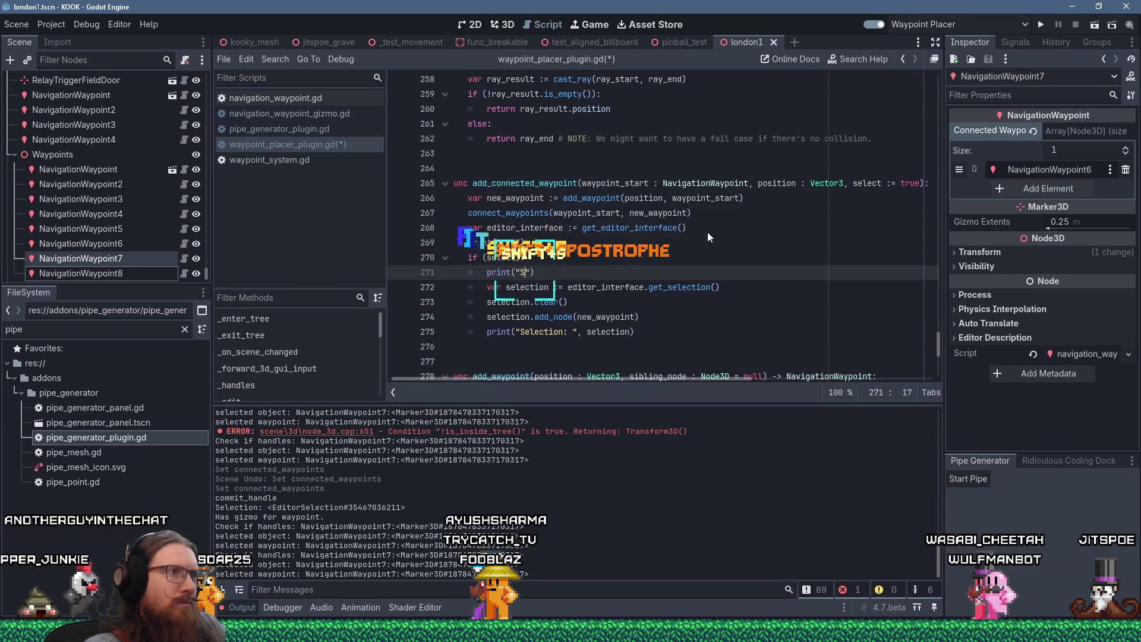
{"action": "key", "text": "ctrl+s"}
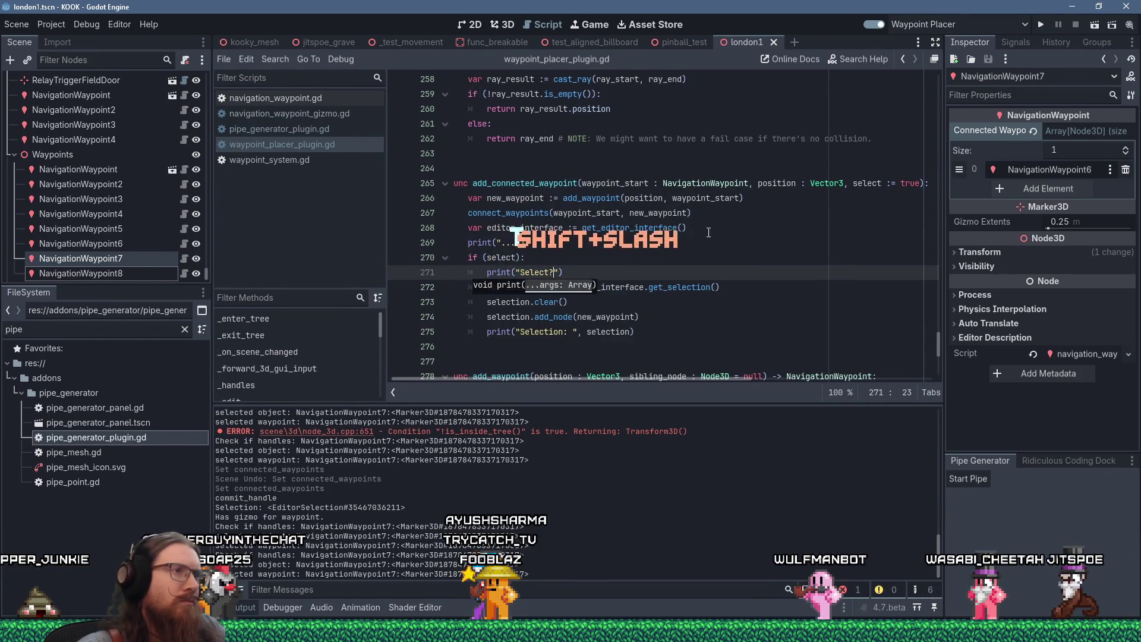
{"action": "left_click", "coordinate": [508, 24]}
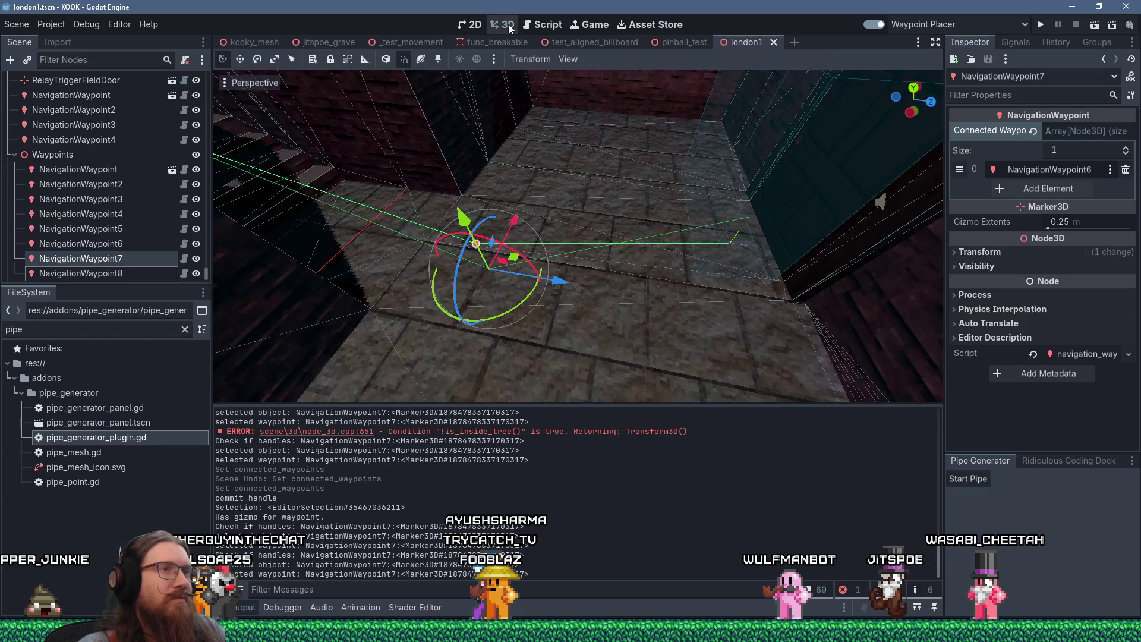
Step: Delete the stray NavigationWaypoint8
{"action": "left_click", "coordinate": [732, 241]}
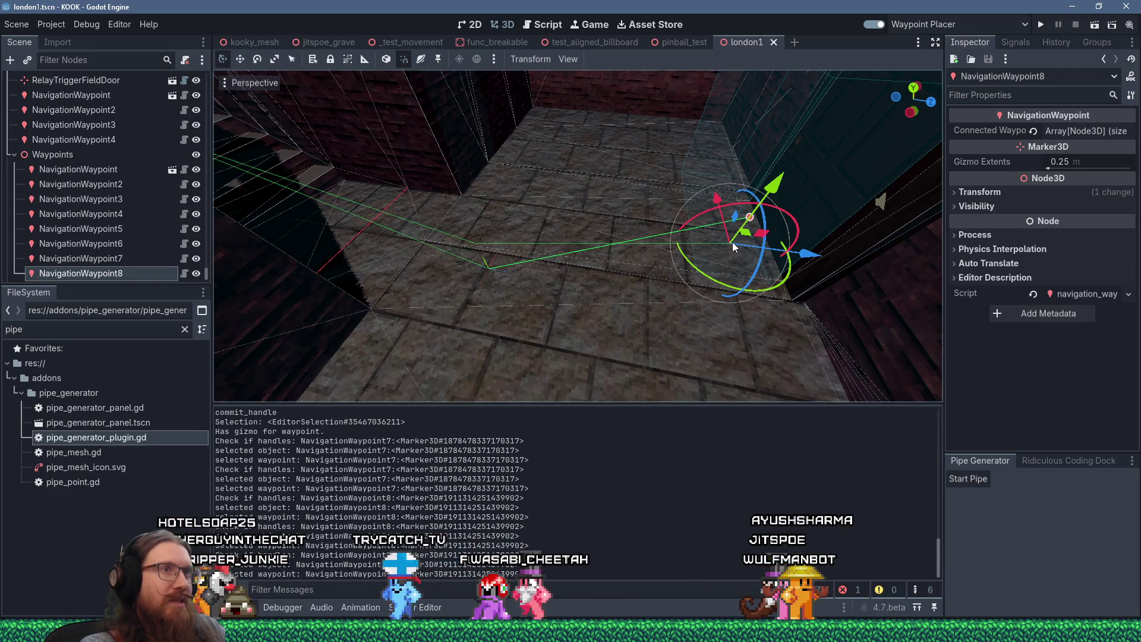
{"action": "key", "text": "Delete"}
{"action": "key", "text": "Escape"}
{"action": "key", "text": "Delete"}
{"action": "key", "text": "Return"}
Step: Clear NavigationWaypoint7's empty connection entry and drag out a new connected waypoint, checking the output log
{"action": "left_click", "coordinate": [491, 266]}
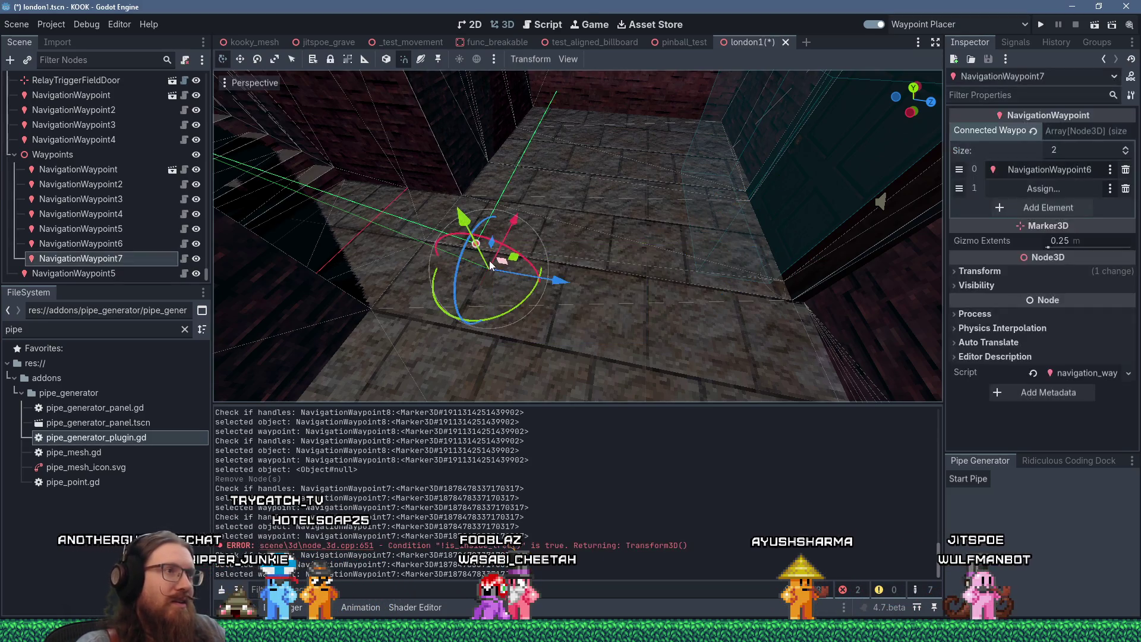
{"action": "left_click", "coordinate": [1126, 188]}
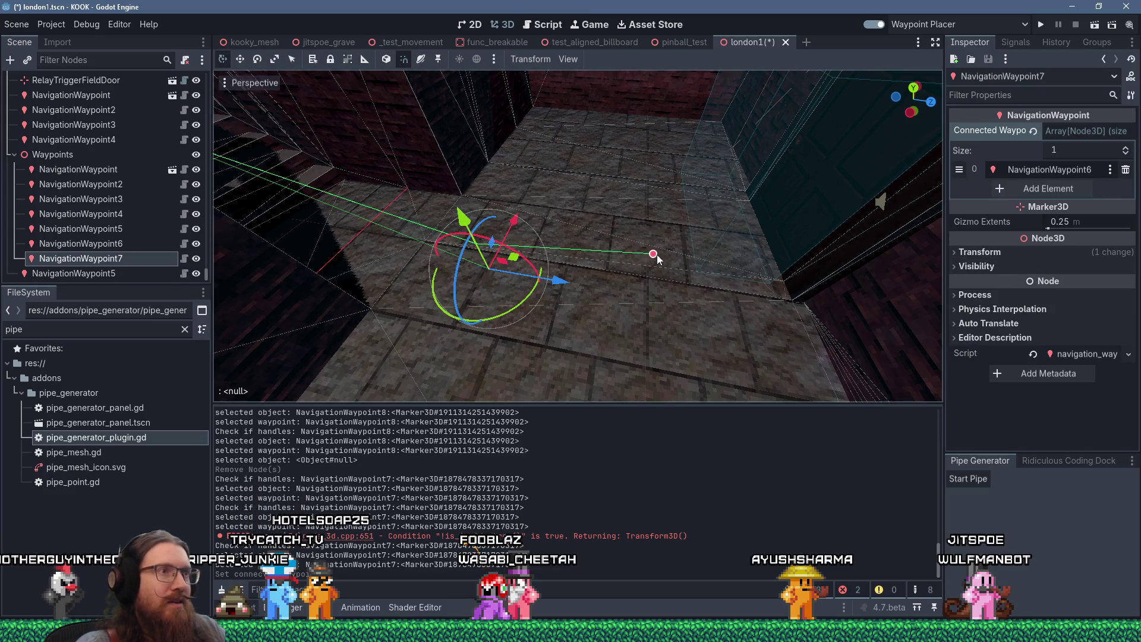
{"action": "left_click_drag", "start_coordinate": [652, 260], "coordinate": [658, 259]}
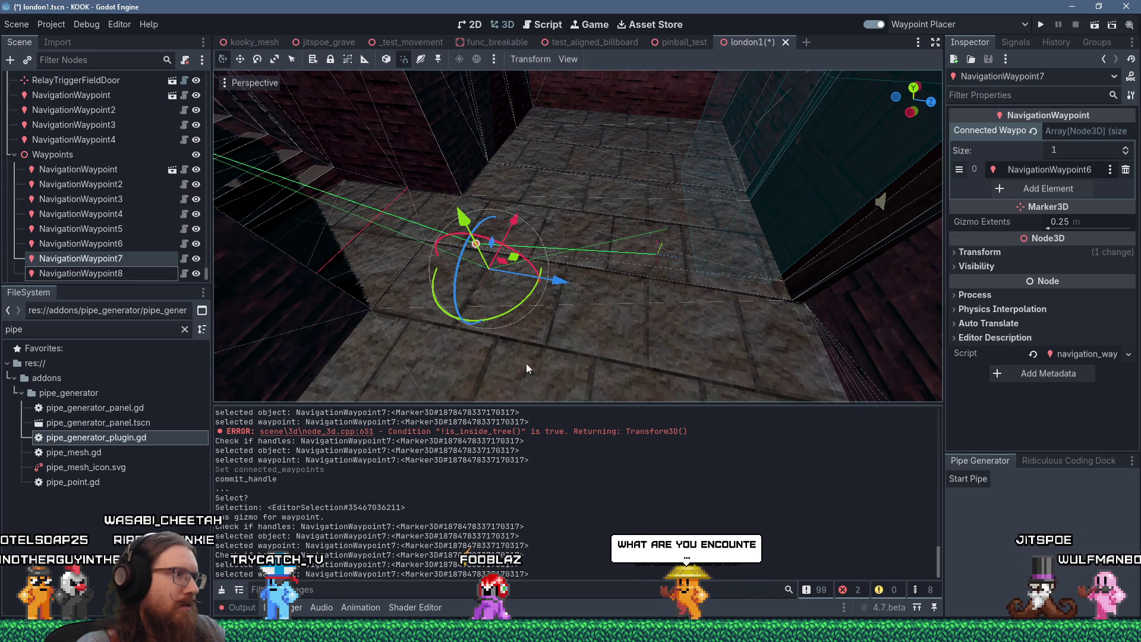
{"action": "left_click_drag", "start_coordinate": [235, 508], "coordinate": [300, 508]}
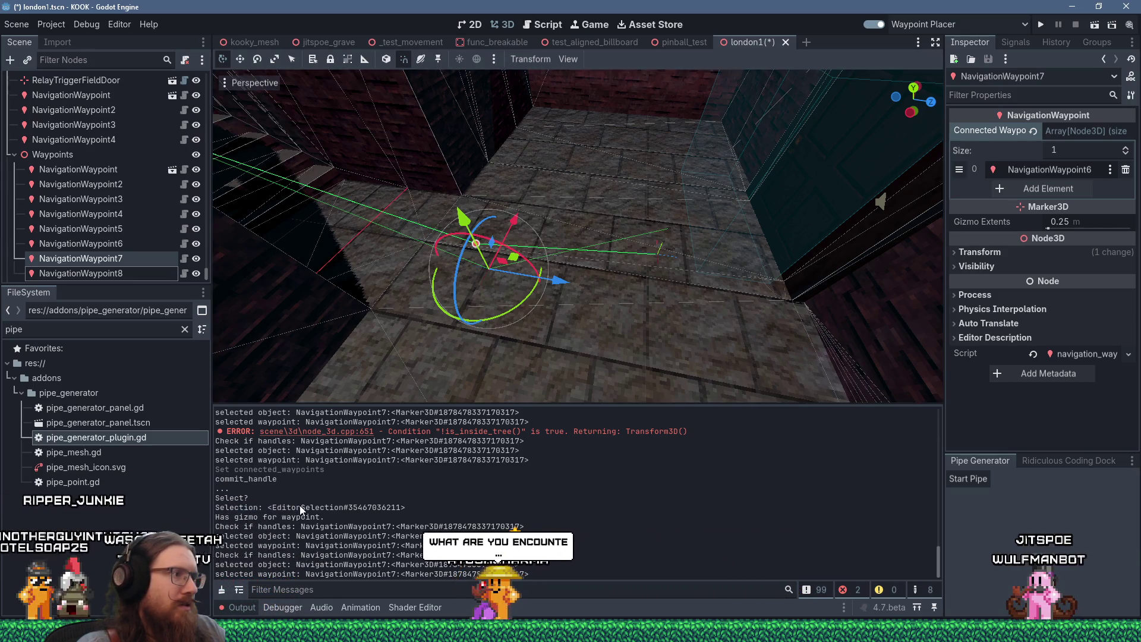
{"action": "scroll", "coordinate": [350, 504], "scroll_direction": "up", "scroll_amount": 2}
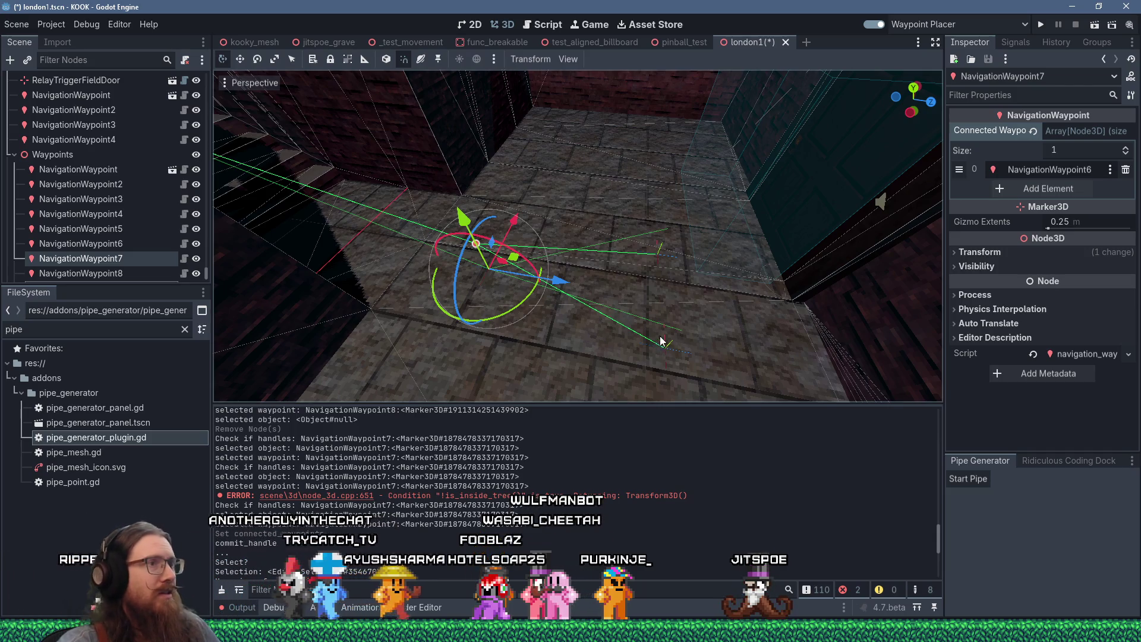
{"action": "scroll", "coordinate": [132, 264], "scroll_direction": "down", "scroll_amount": 1}
{"action": "left_click", "coordinate": [119, 245]}
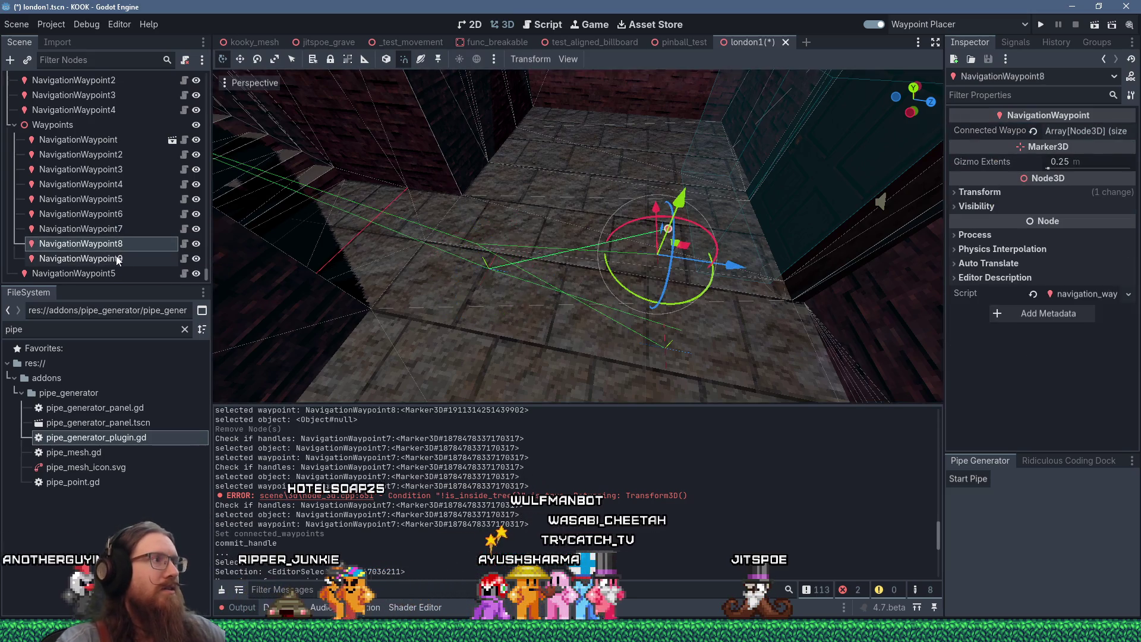
Step: Delete NavigationWaypoint8 and NavigationWaypoint9 together
{"action": "left_click", "coordinate": [117, 260], "text": "ctrl"}
{"action": "key", "text": "Delete"}
{"action": "key", "text": "Return"}
Step: Move the loose NavigationWaypoint5 into the Waypoints group
{"action": "double_click", "coordinate": [79, 273]}
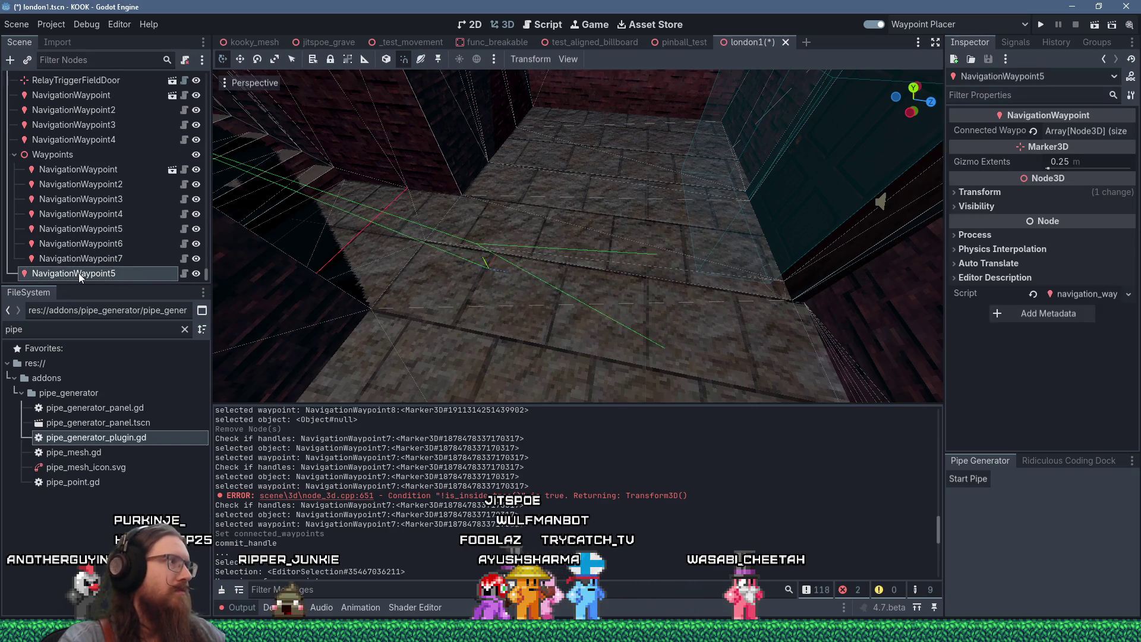
{"action": "mouse_move", "coordinate": [570, 254]}
{"action": "left_mouse_down"}
{"action": "mouse_move", "coordinate": [477, 283]}
{"action": "mouse_move", "coordinate": [497, 257]}
{"action": "mouse_move", "coordinate": [529, 254]}
{"action": "mouse_move", "coordinate": [450, 277]}
{"action": "left_mouse_up"}
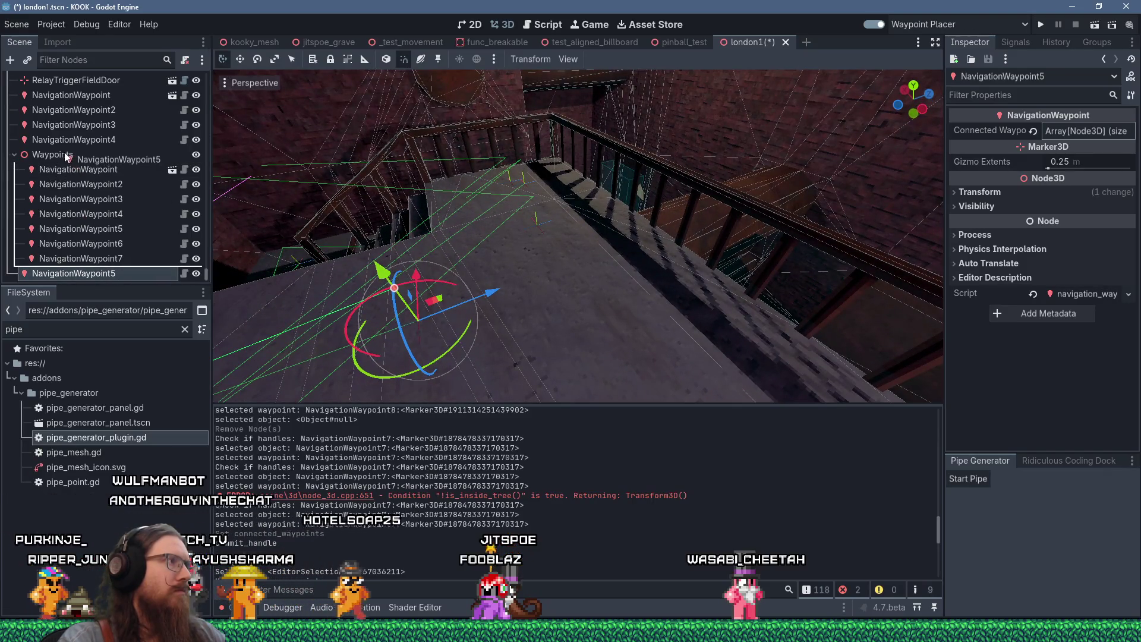
{"action": "mouse_move", "coordinate": [122, 218]}
{"action": "left_mouse_down"}
{"action": "mouse_move", "coordinate": [472, 249]}
{"action": "mouse_move", "coordinate": [342, 248]}
{"action": "mouse_move", "coordinate": [566, 272]}
{"action": "mouse_move", "coordinate": [585, 245]}
{"action": "mouse_move", "coordinate": [524, 256]}
{"action": "mouse_move", "coordinate": [512, 276]}
{"action": "mouse_move", "coordinate": [440, 302]}
{"action": "mouse_move", "coordinate": [469, 276]}
{"action": "mouse_move", "coordinate": [542, 248]}
{"action": "mouse_move", "coordinate": [659, 252]}
{"action": "mouse_move", "coordinate": [638, 276]}
{"action": "mouse_move", "coordinate": [604, 265]}
{"action": "mouse_move", "coordinate": [473, 297]}
{"action": "mouse_move", "coordinate": [535, 295]}
{"action": "mouse_move", "coordinate": [551, 259]}
{"action": "mouse_move", "coordinate": [492, 263]}
{"action": "left_mouse_up"}
{"action": "scroll", "coordinate": [535, 295], "scroll_direction": "up", "scroll_amount": 2}
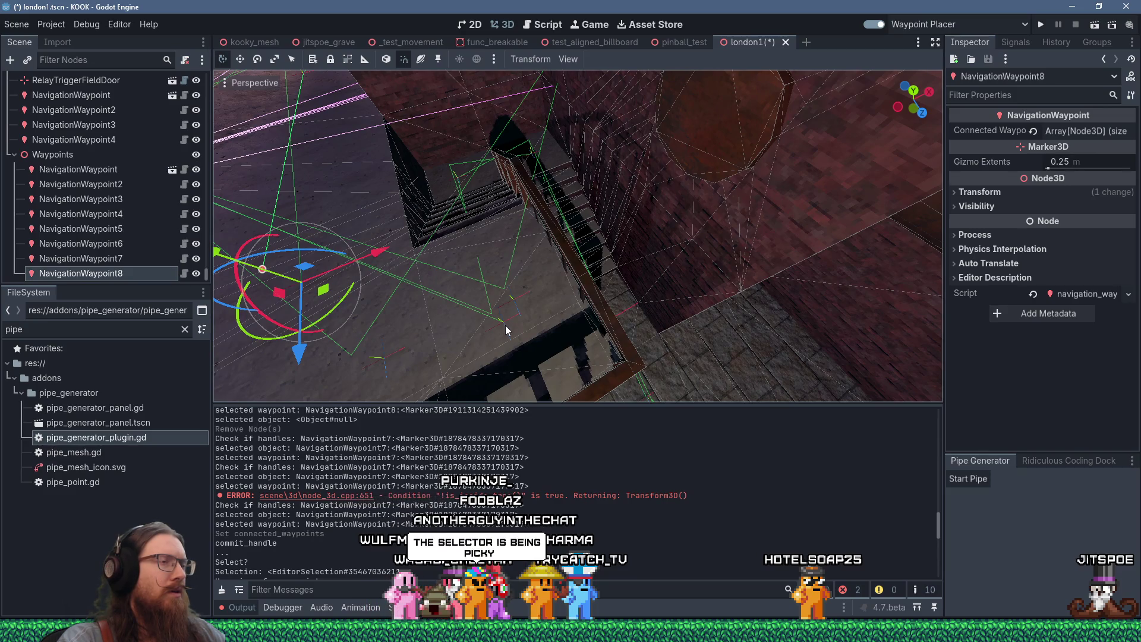
Step: Orbit and zoom the 3D viewport to inspect the waypoint connections
{"action": "scroll", "coordinate": [505, 326], "scroll_direction": "down", "scroll_amount": 2}
{"action": "mouse_move", "coordinate": [505, 326]}
{"action": "left_mouse_down"}
{"action": "mouse_move", "coordinate": [619, 266]}
{"action": "mouse_move", "coordinate": [682, 263]}
{"action": "left_mouse_up"}
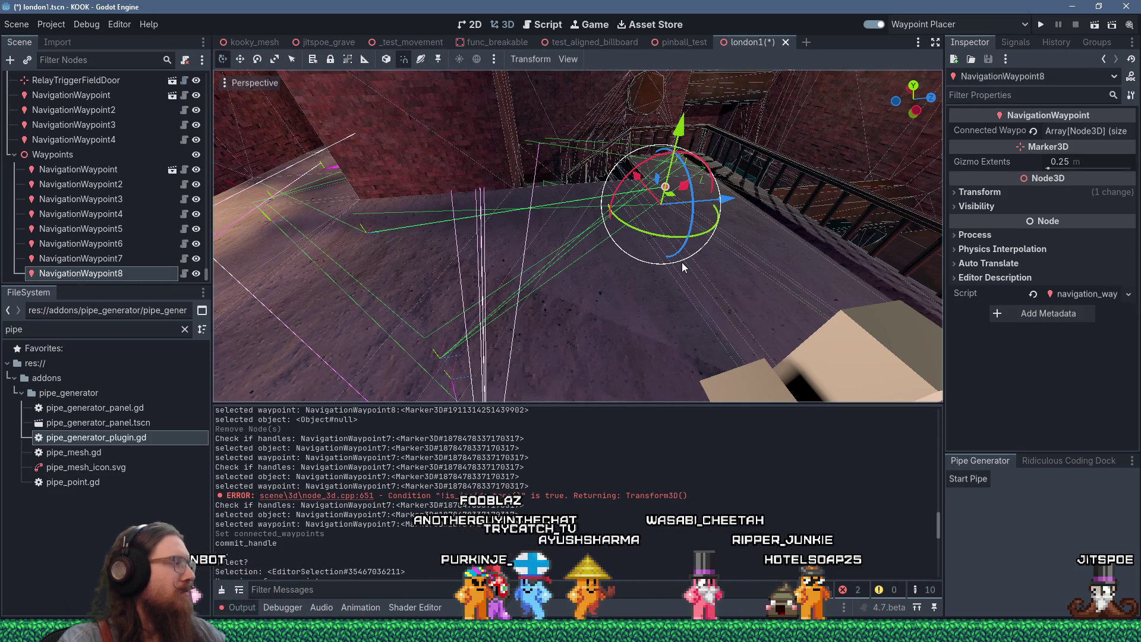
{"action": "scroll", "coordinate": [682, 263], "scroll_direction": "up", "scroll_amount": 3}
{"action": "scroll", "coordinate": [678, 248], "scroll_direction": "down", "scroll_amount": 1}
{"action": "left_click_drag", "start_coordinate": [678, 247], "coordinate": [609, 260]}
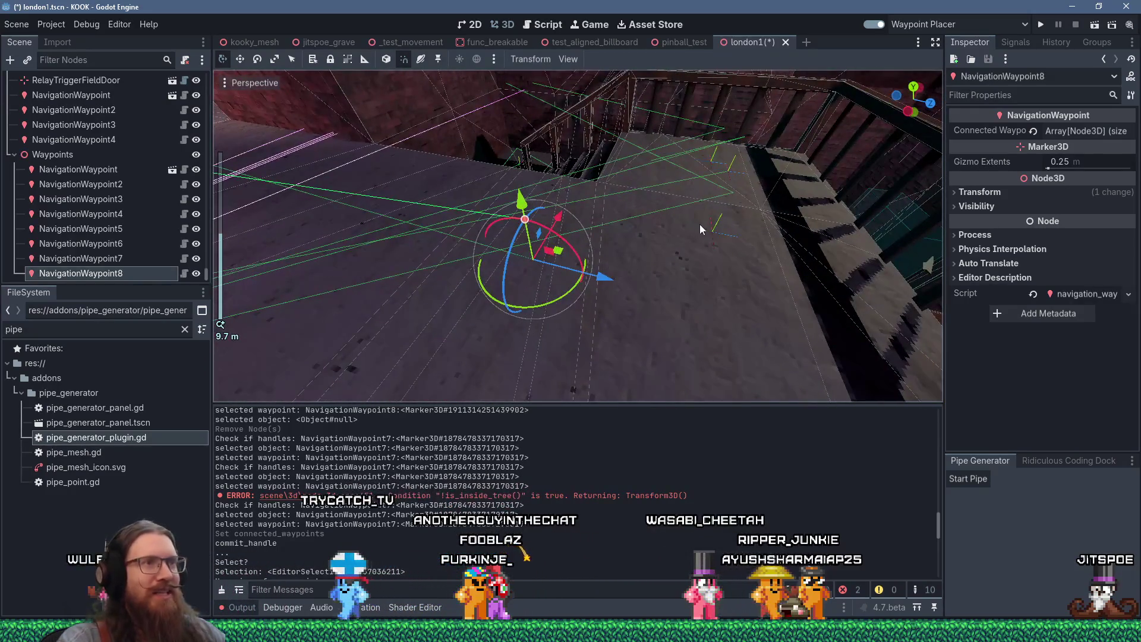
Step: Check NavigationWaypoint3's links, then select NavigationWaypoint through NavigationWaypoint8 in the Waypoints group
{"action": "left_click", "coordinate": [712, 229]}
{"action": "mouse_move", "coordinate": [712, 230]}
{"action": "left_mouse_down"}
{"action": "mouse_move", "coordinate": [677, 218]}
{"action": "mouse_move", "coordinate": [689, 212]}
{"action": "mouse_move", "coordinate": [714, 245]}
{"action": "mouse_move", "coordinate": [659, 286]}
{"action": "mouse_move", "coordinate": [664, 301]}
{"action": "mouse_move", "coordinate": [546, 252]}
{"action": "mouse_move", "coordinate": [655, 251]}
{"action": "mouse_move", "coordinate": [580, 245]}
{"action": "mouse_move", "coordinate": [620, 290]}
{"action": "mouse_move", "coordinate": [698, 297]}
{"action": "mouse_move", "coordinate": [726, 252]}
{"action": "mouse_move", "coordinate": [759, 231]}
{"action": "mouse_move", "coordinate": [476, 226]}
{"action": "left_mouse_up"}
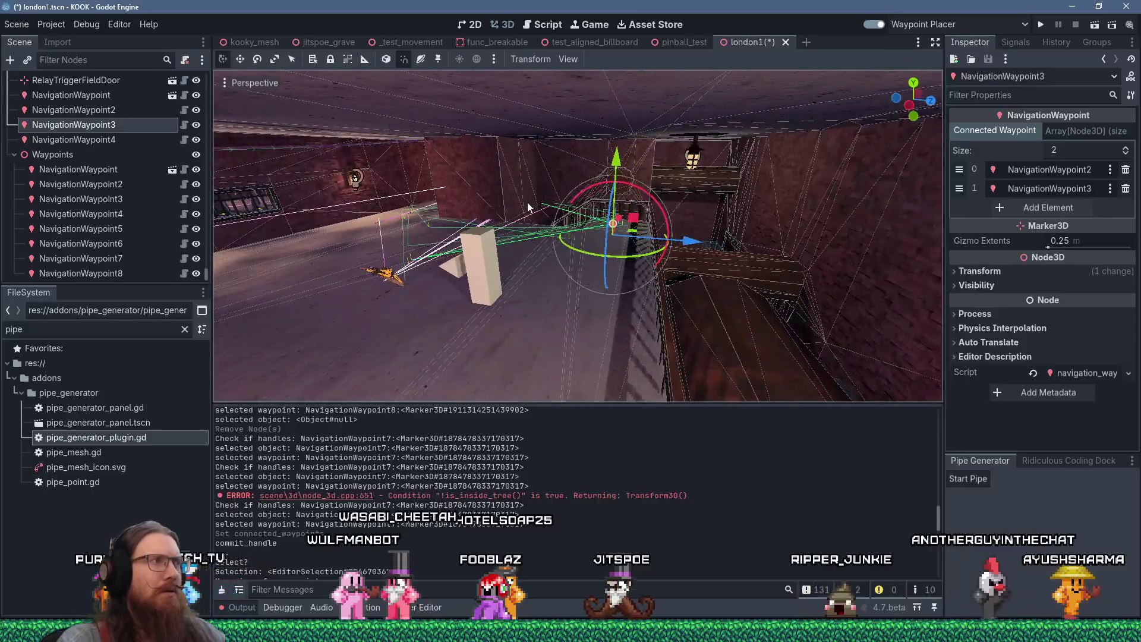
{"action": "left_click", "coordinate": [85, 173]}
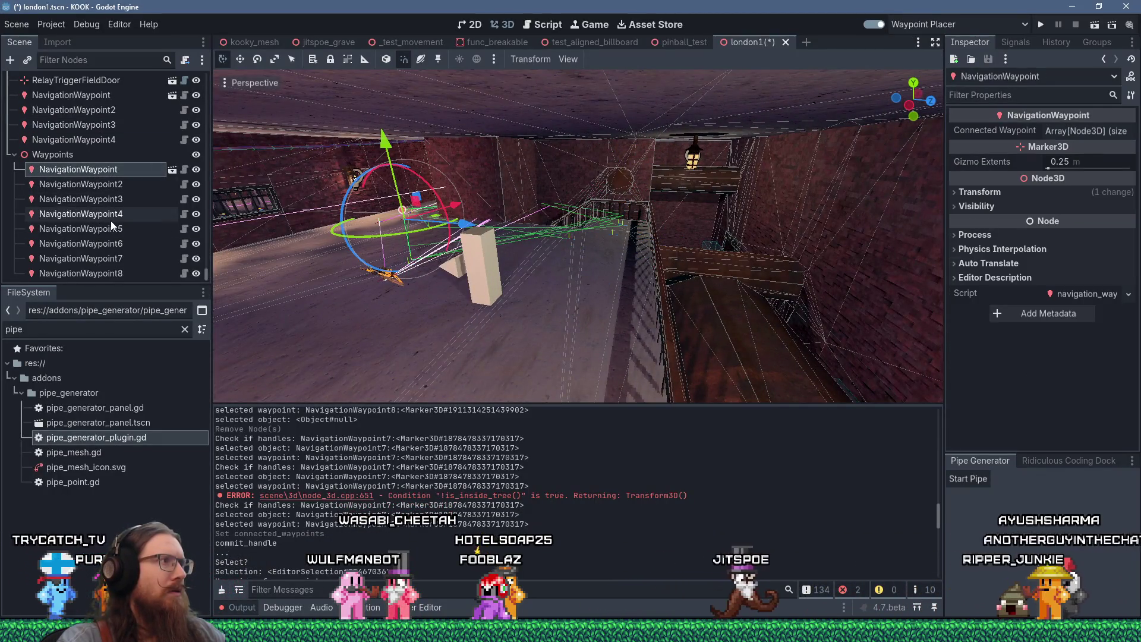
{"action": "left_click", "coordinate": [123, 269], "text": "shift"}
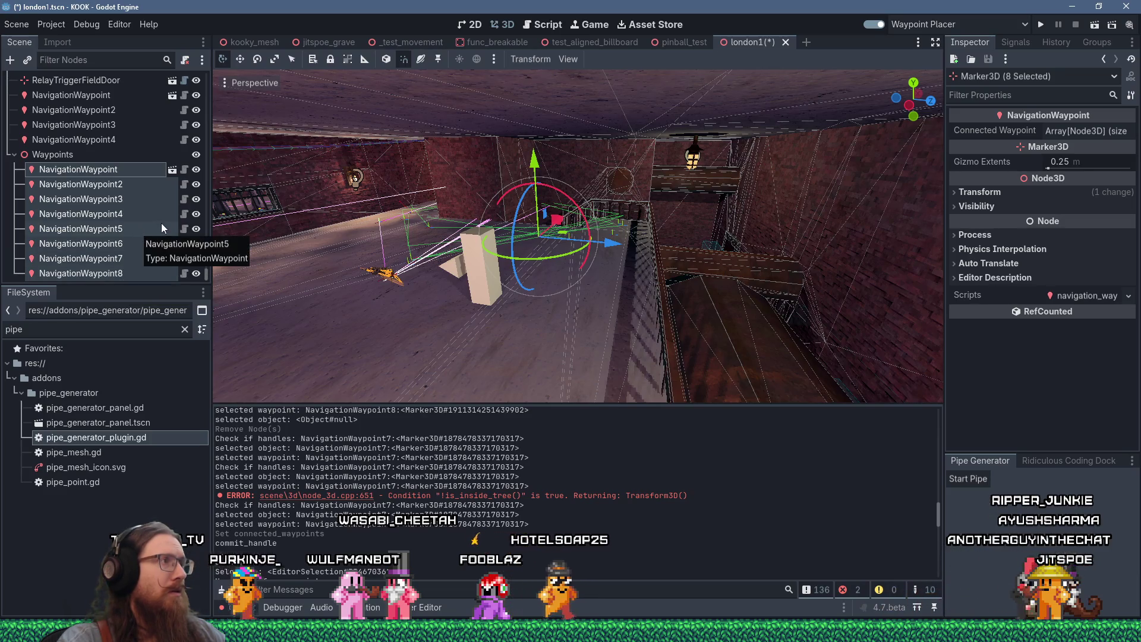
Step: Delete the eight grouped waypoints, NavigationWaypoint through NavigationWaypoint8
{"action": "left_click", "coordinate": [126, 184]}
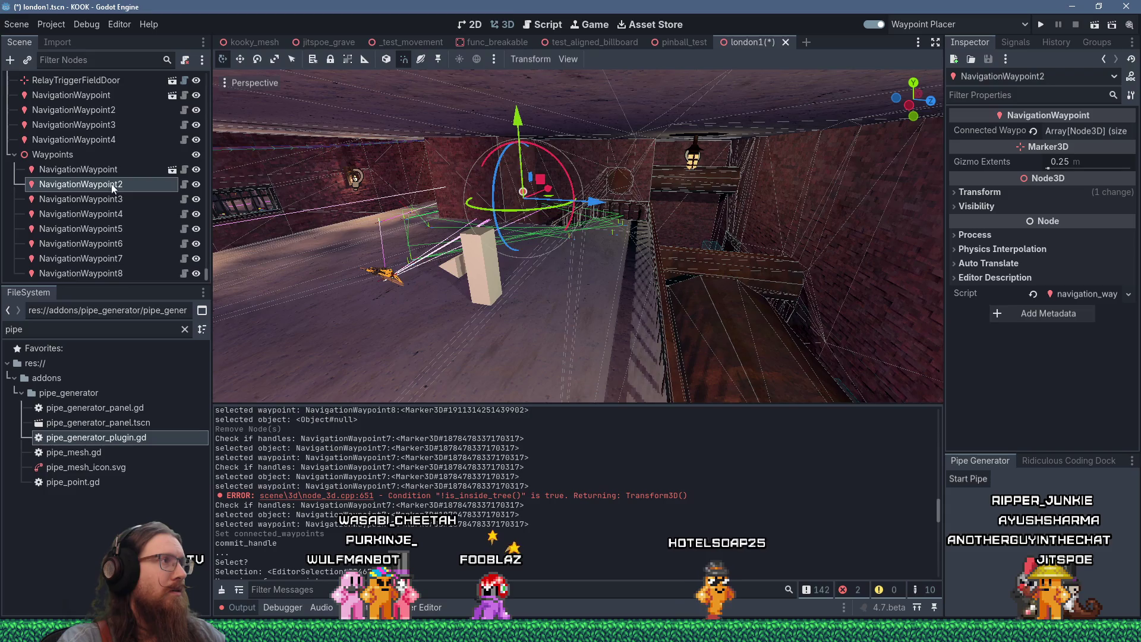
{"action": "left_click", "coordinate": [89, 170]}
{"action": "left_click", "coordinate": [119, 274], "text": "shift"}
{"action": "key", "text": "Delete"}
{"action": "key", "text": "Return"}
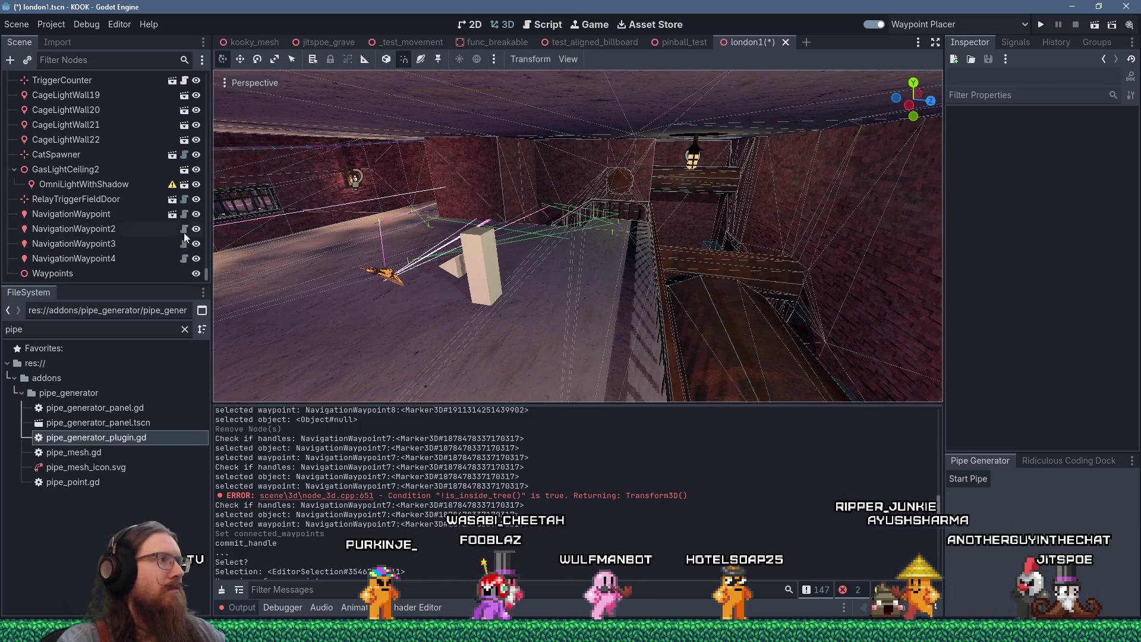
Step: Delete the four root-level waypoints, NavigationWaypoint through NavigationWaypoint4
{"action": "left_click", "coordinate": [71, 214]}
{"action": "left_click", "coordinate": [101, 258], "text": "shift"}
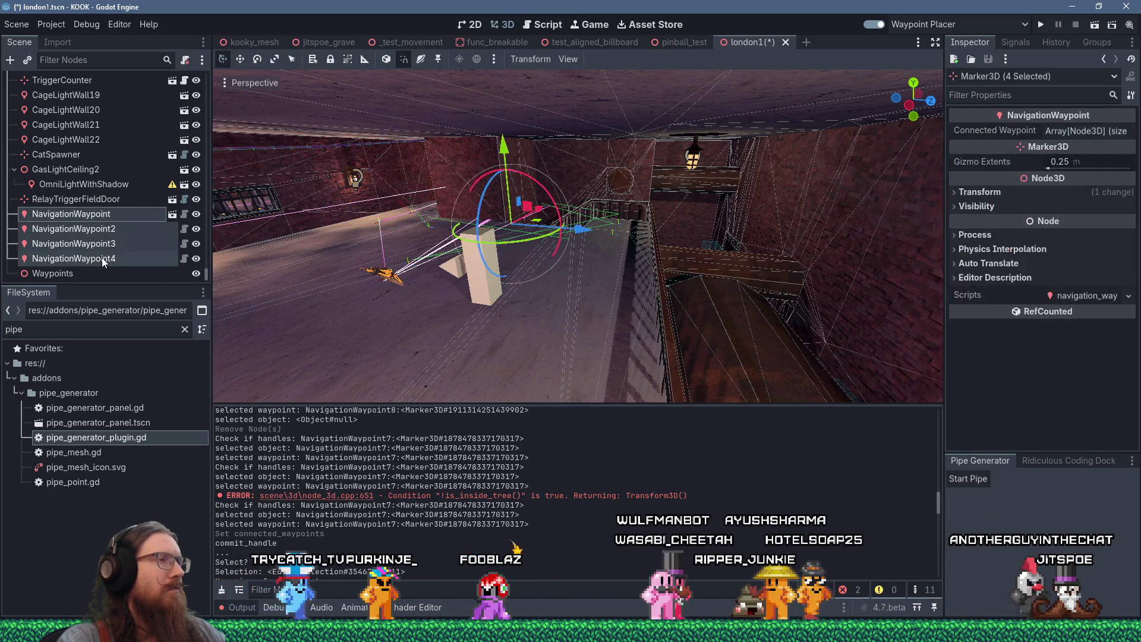
{"action": "key", "text": "f"}
{"action": "scroll", "coordinate": [544, 251], "scroll_direction": "up", "scroll_amount": 3}
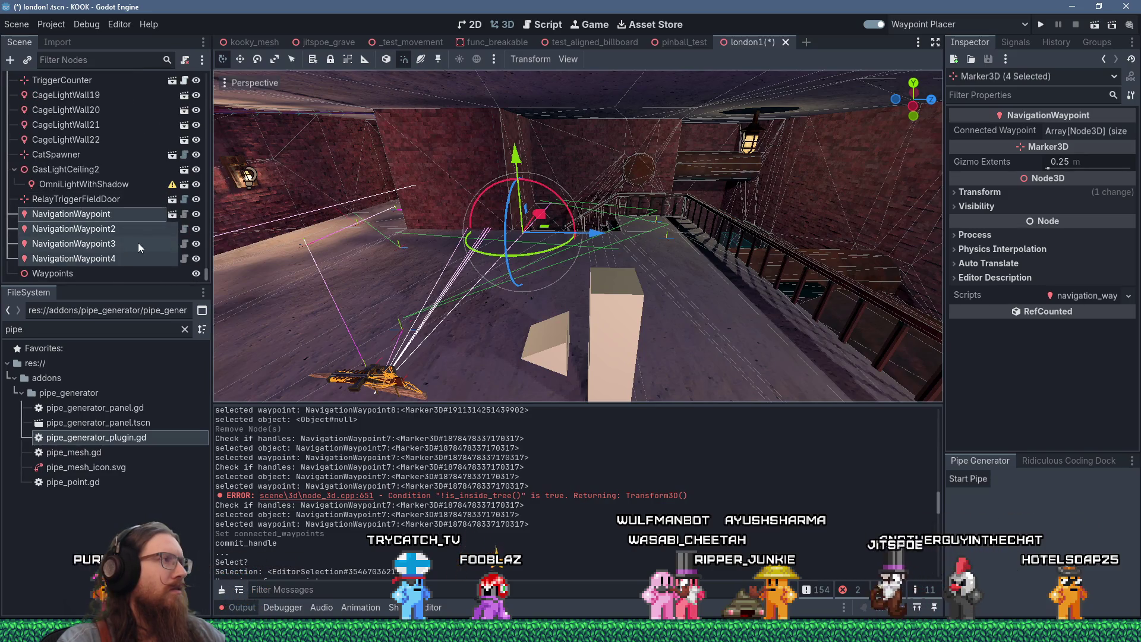
{"action": "key", "text": "Delete"}
{"action": "key", "text": "Return"}
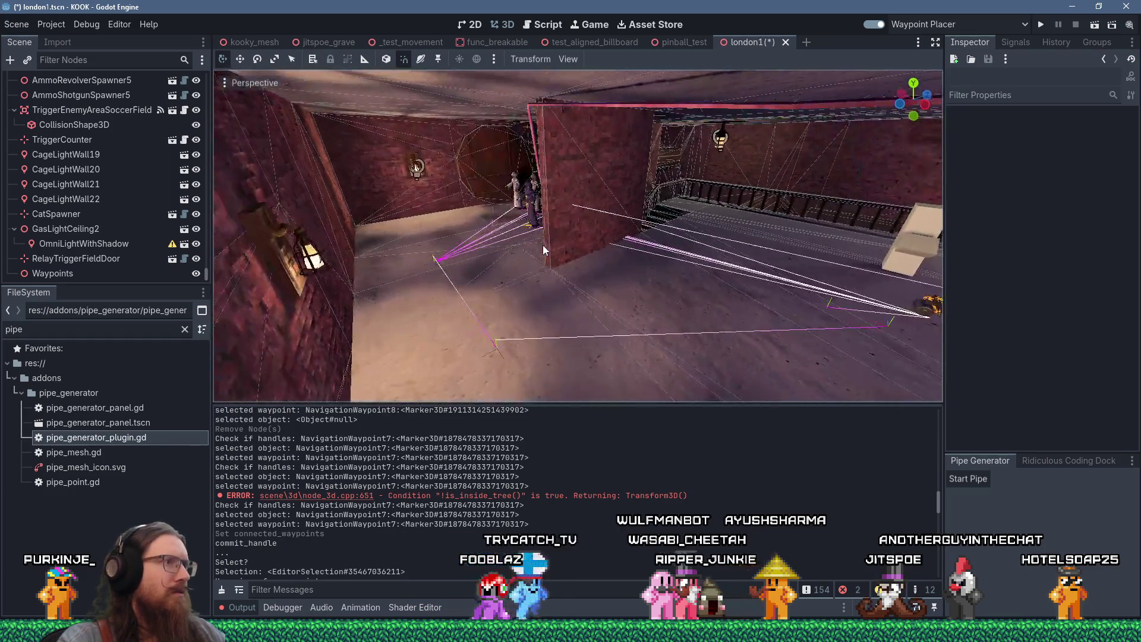
{"action": "left_click", "coordinate": [103, 273]}
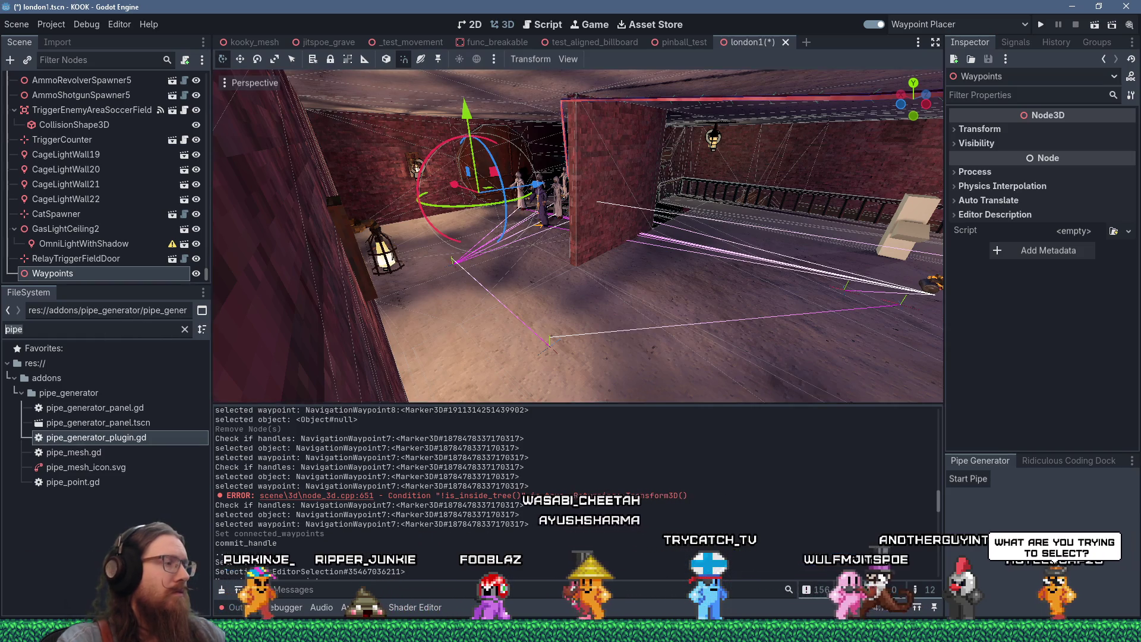
Step: Filter FileSystem for 'navig' and drop a navigation_waypoint.tscn instance into the level
{"action": "double_click", "coordinate": [128, 329]}
{"action": "type", "text": "navig"}
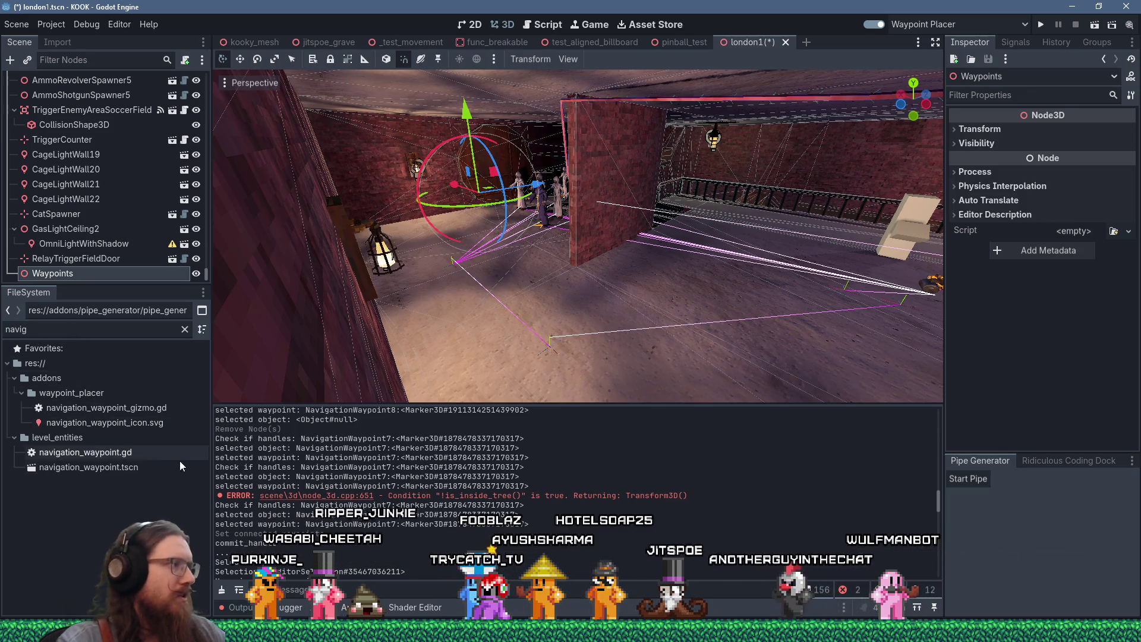
{"action": "mouse_move", "coordinate": [141, 471]}
{"action": "left_mouse_down"}
{"action": "mouse_move", "coordinate": [529, 300]}
{"action": "mouse_move", "coordinate": [524, 291]}
{"action": "mouse_move", "coordinate": [522, 300]}
{"action": "left_mouse_up"}
{"action": "scroll", "coordinate": [520, 323], "scroll_direction": "up", "scroll_amount": 3}
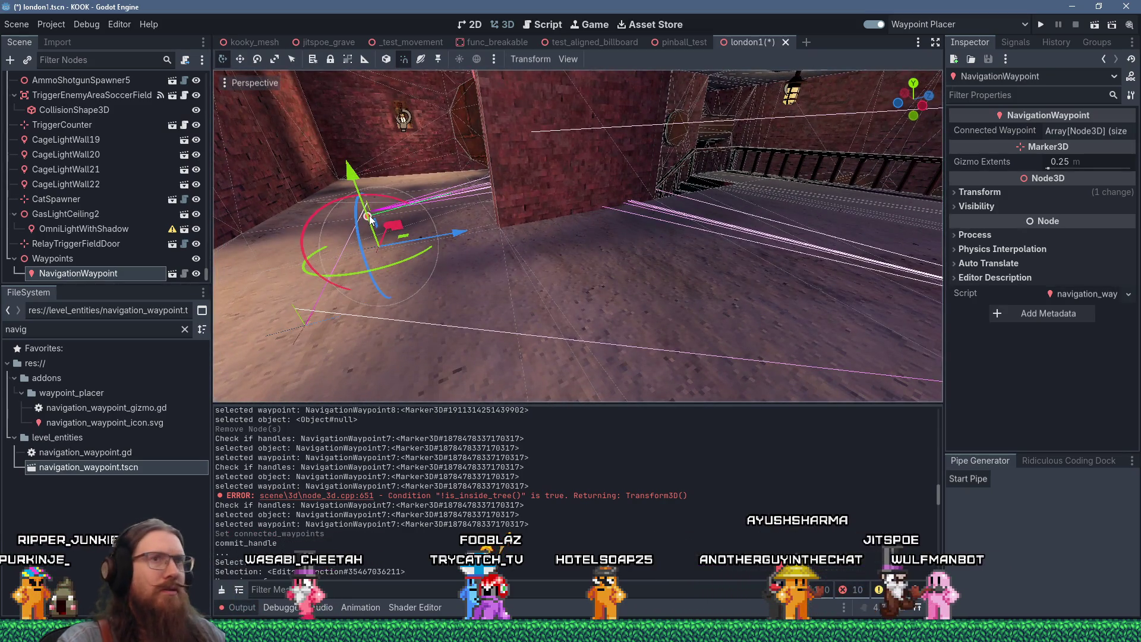
{"action": "left_click", "coordinate": [1073, 133]}
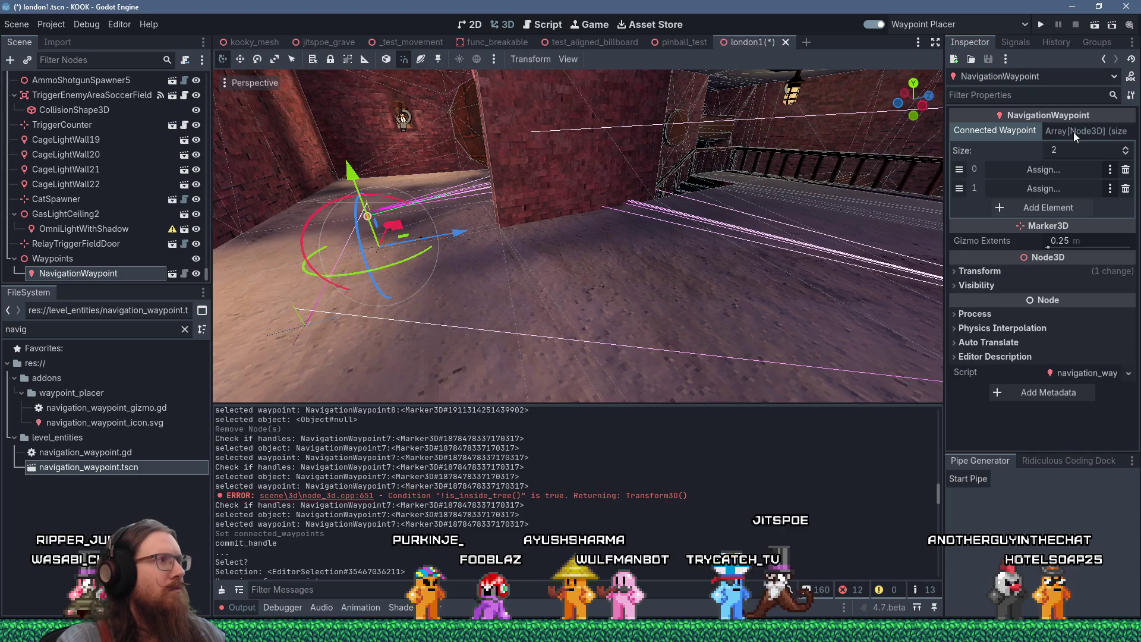
Step: Delete both default Connected Waypoint entries in navigation_waypoint.tscn and save the scene
{"action": "left_click", "coordinate": [173, 277]}
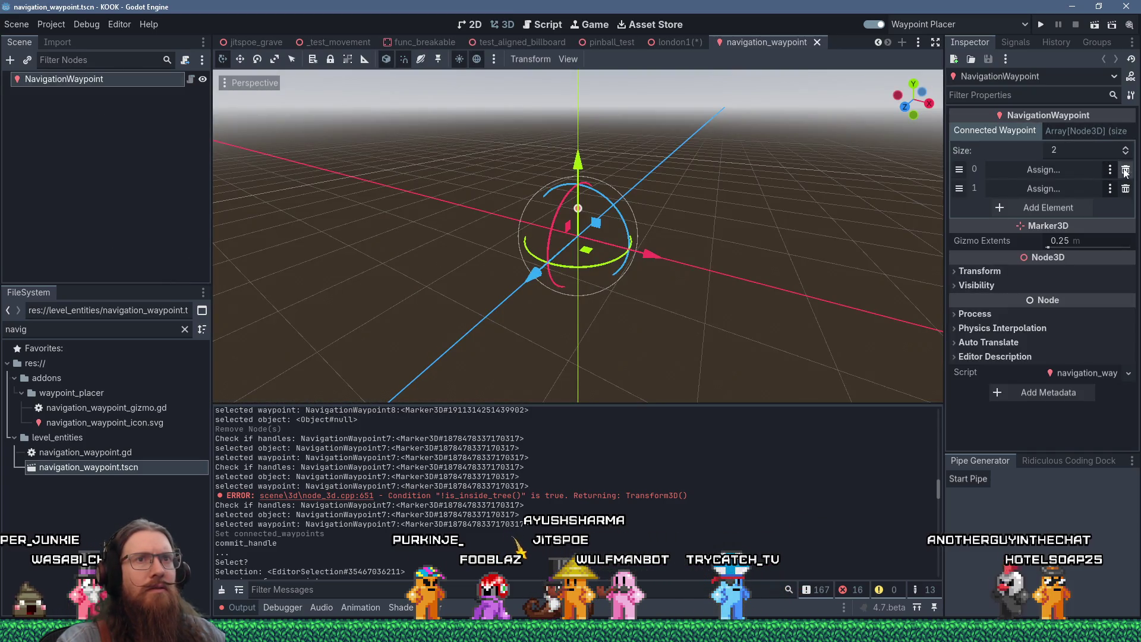
{"action": "left_click", "coordinate": [1126, 170]}
{"action": "left_click", "coordinate": [1126, 169]}
{"action": "key", "text": "ctrl+s"}
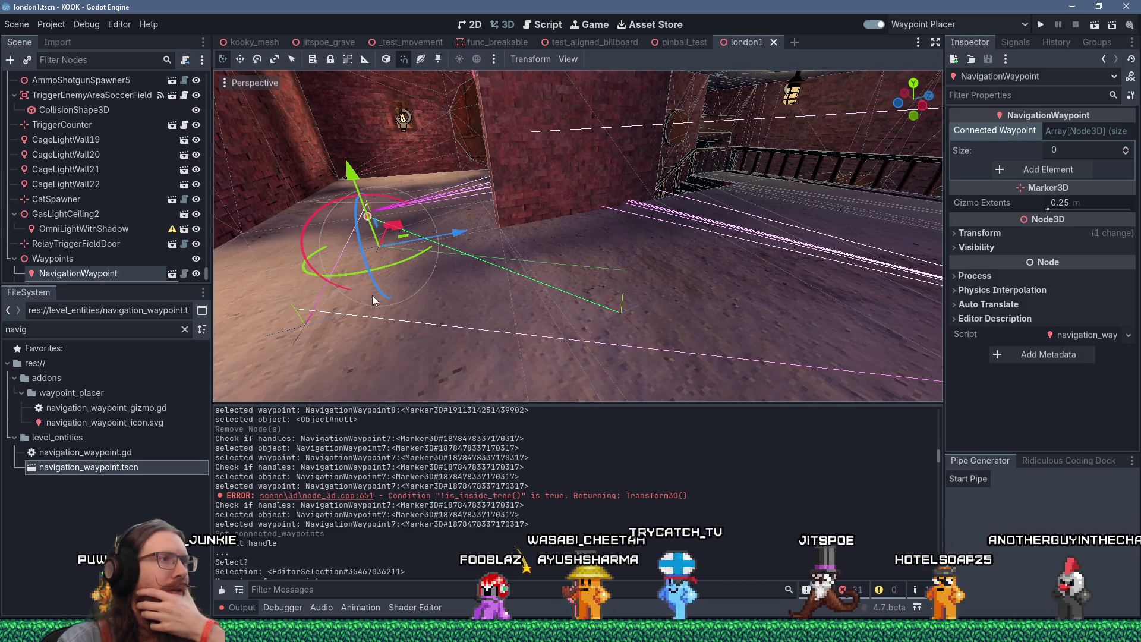
Step: Place NavigationWaypoint2 on the floor and check it appears in NavigationWaypoint's Connected Waypoint list
{"action": "left_click", "coordinate": [625, 312]}
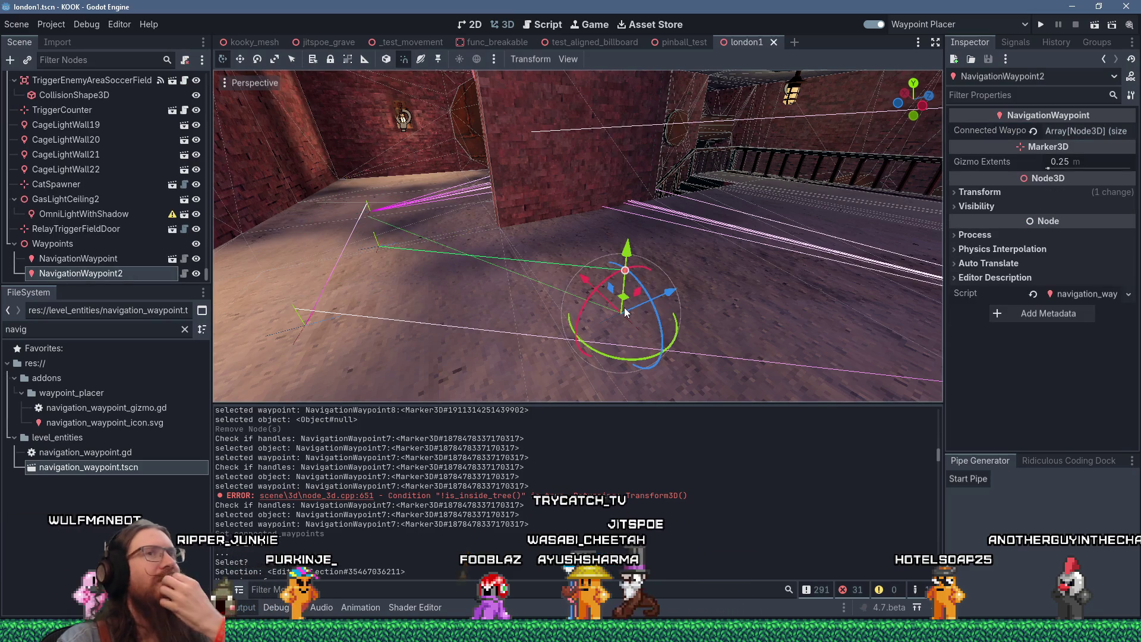
{"action": "left_click", "coordinate": [376, 248]}
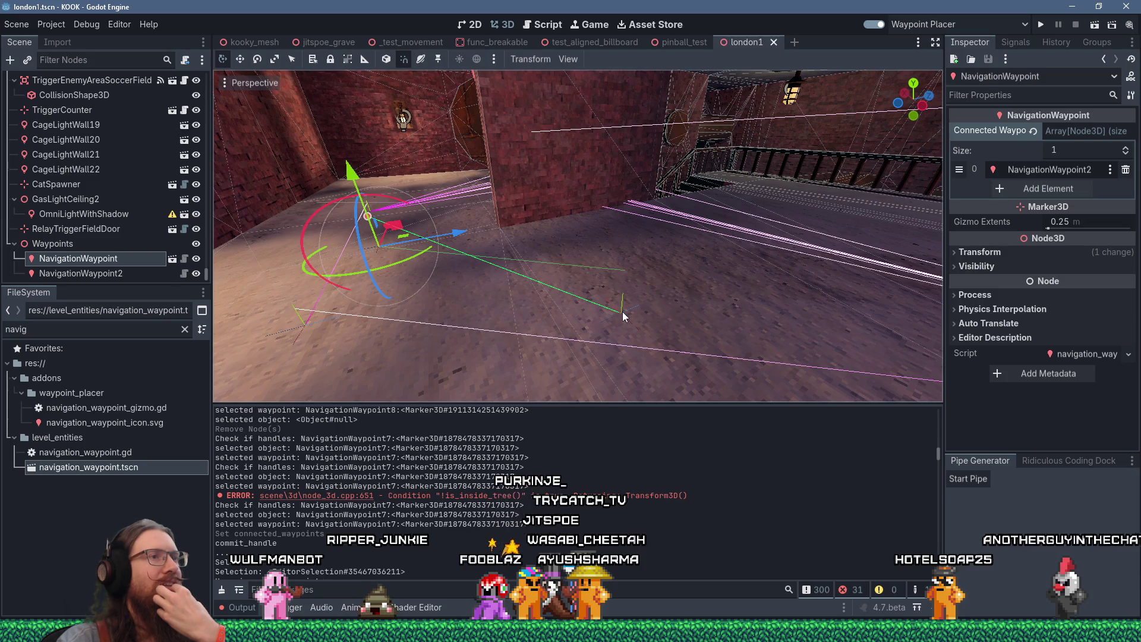
{"action": "left_click", "coordinate": [623, 316]}
{"action": "scroll", "coordinate": [623, 316], "scroll_direction": "up", "scroll_amount": 3}
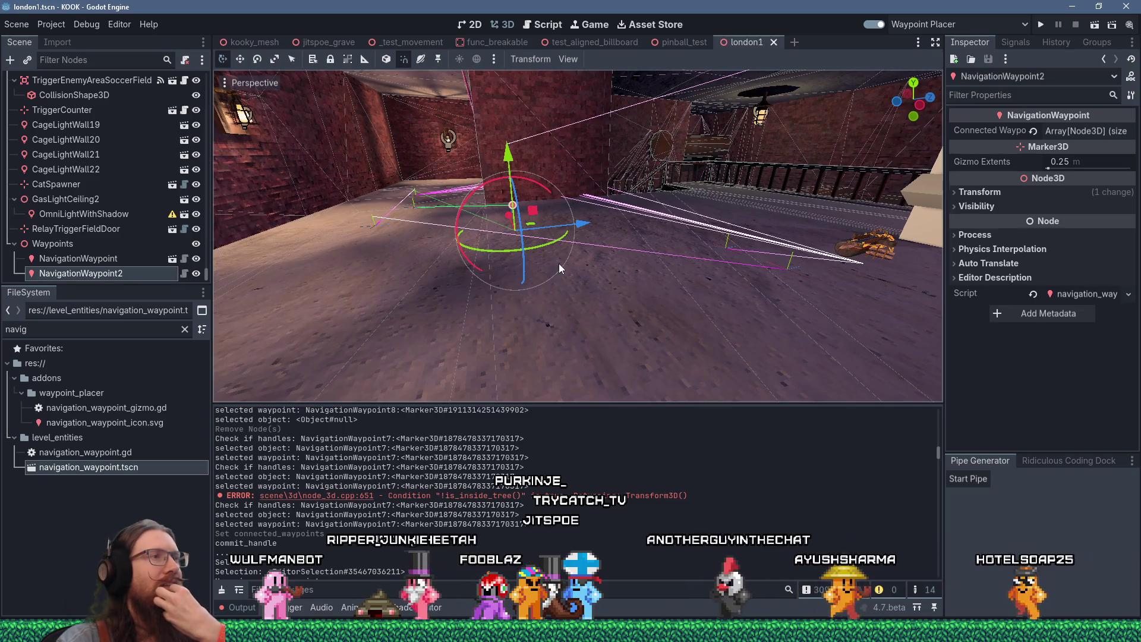
{"action": "mouse_move", "coordinate": [559, 262]}
{"action": "left_mouse_down"}
{"action": "mouse_move", "coordinate": [618, 275]}
{"action": "mouse_move", "coordinate": [561, 262]}
{"action": "mouse_move", "coordinate": [585, 270]}
{"action": "left_mouse_up"}
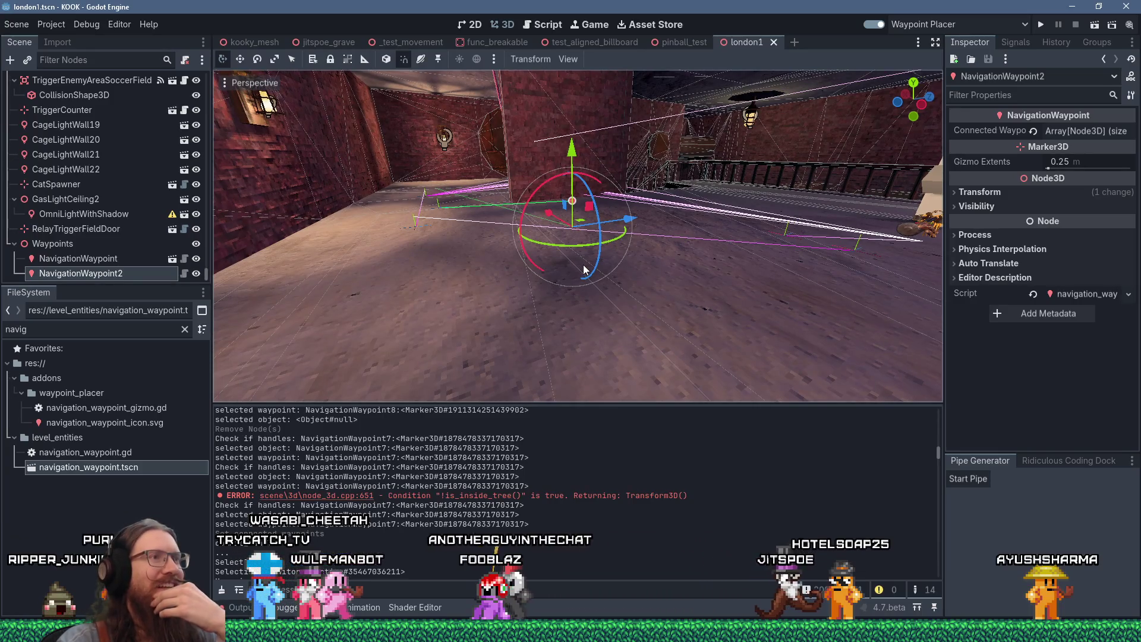
{"action": "left_click", "coordinate": [547, 29]}
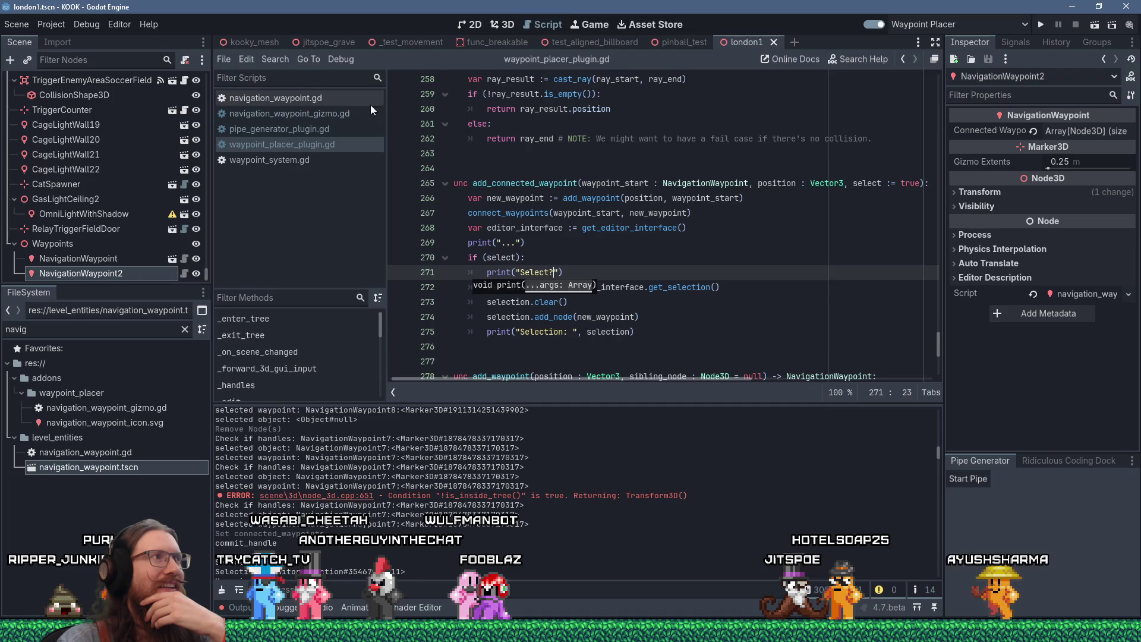
Step: In navigation_waypoint_gizmo.gd, change the 0.5 line-start offset to 0.25 and delete the repeated assignment on line 38
{"action": "left_click", "coordinate": [332, 117]}
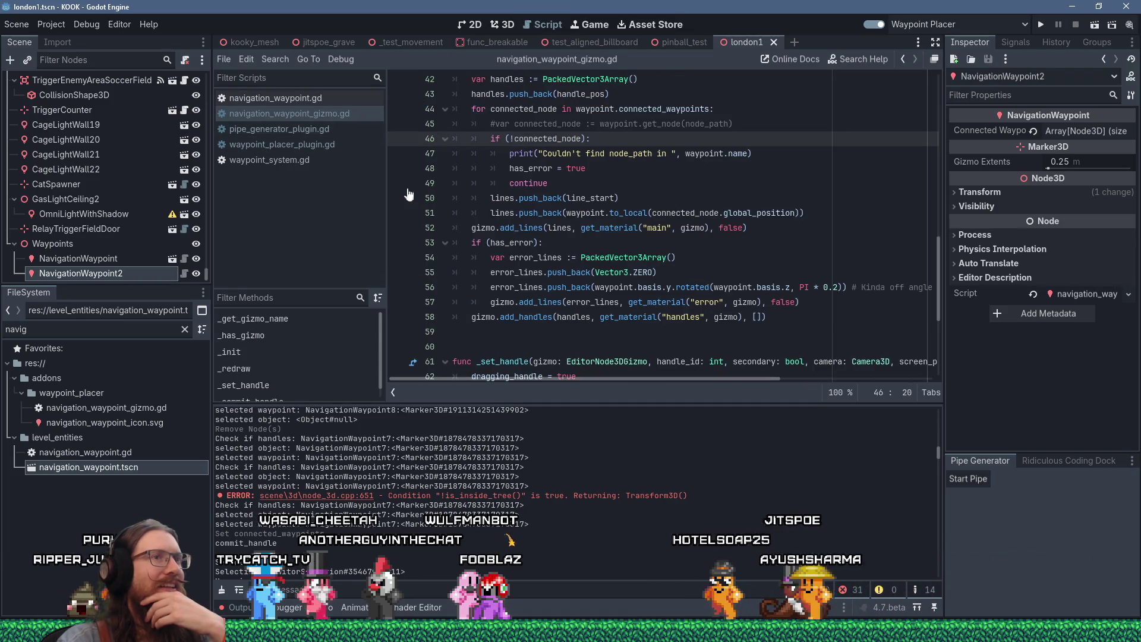
{"action": "scroll", "coordinate": [845, 342], "scroll_direction": "up", "scroll_amount": 5}
{"action": "scroll", "coordinate": [845, 342], "scroll_direction": "down", "scroll_amount": 4}
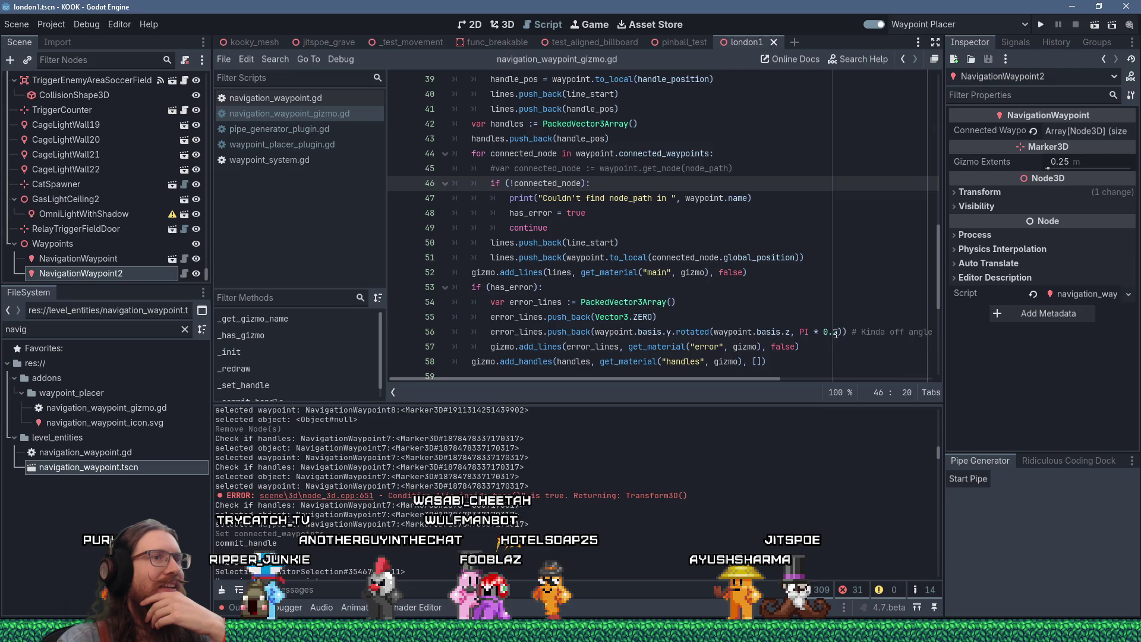
{"action": "left_click", "coordinate": [838, 333]}
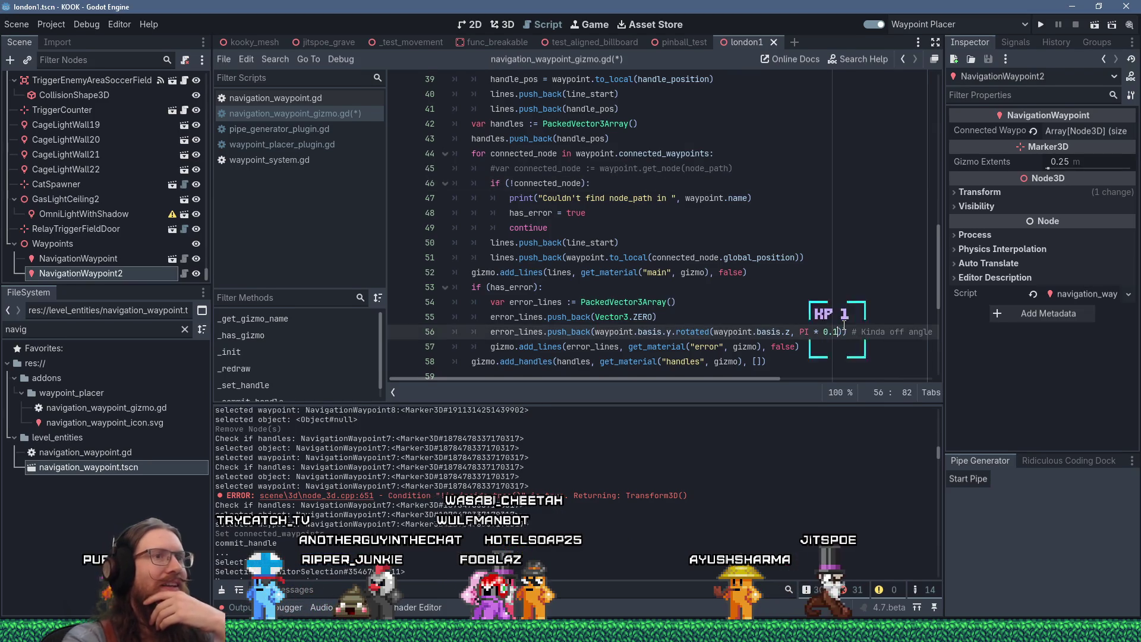
{"action": "scroll", "coordinate": [619, 282], "scroll_direction": "up", "scroll_amount": 5}
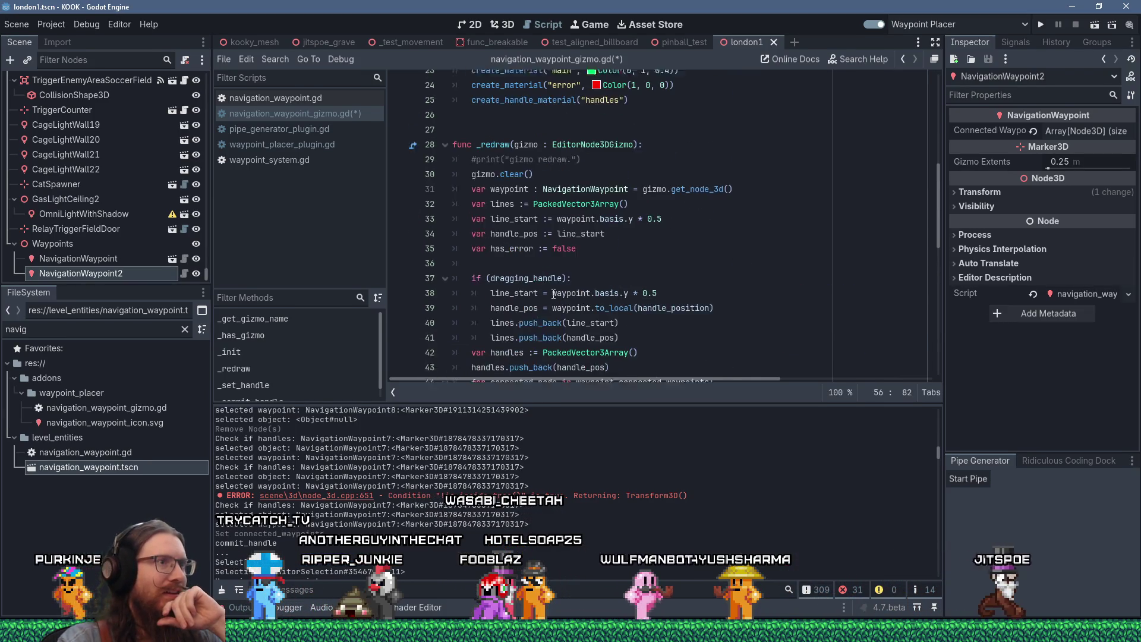
{"action": "left_click", "coordinate": [660, 210]}
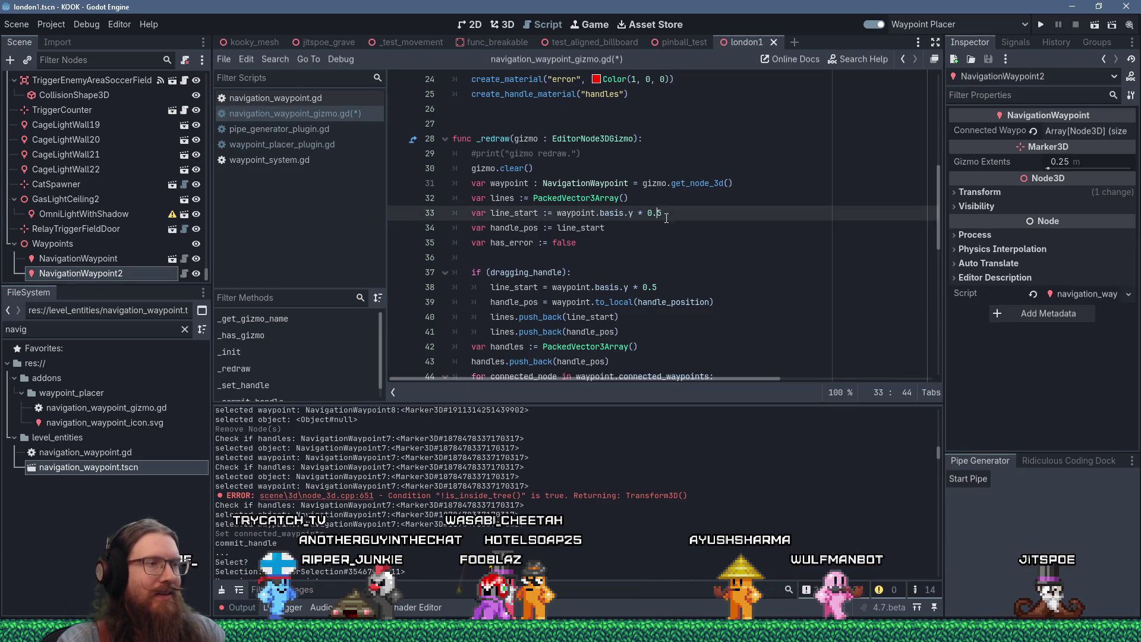
{"action": "type", "text": "2"}
{"action": "left_click", "coordinate": [653, 287]}
{"action": "type", "text": "2"}
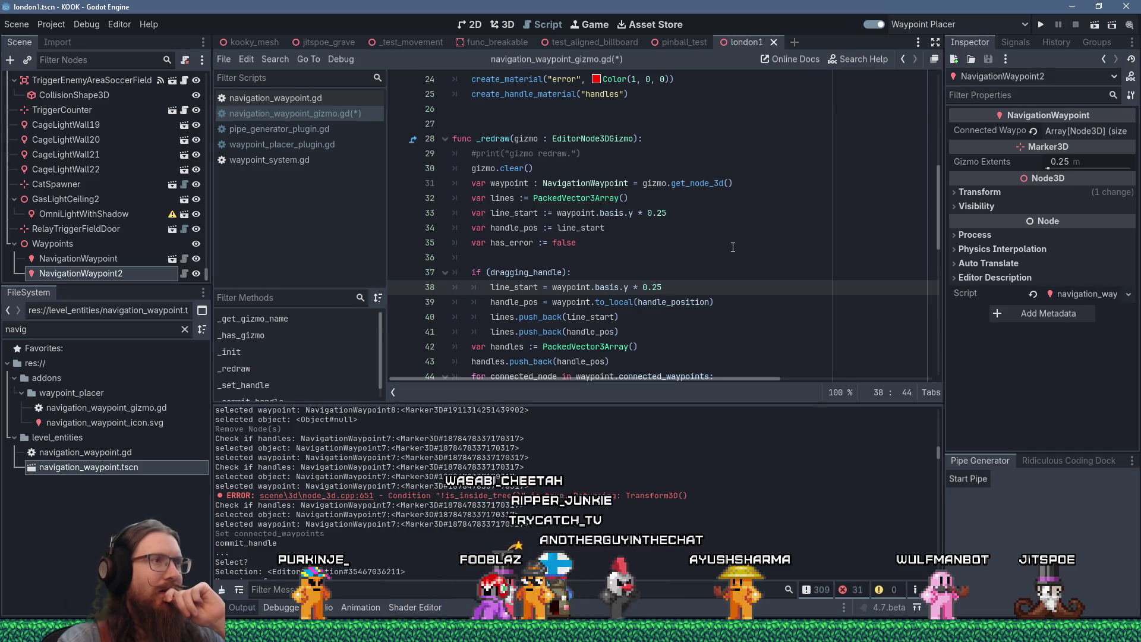
{"action": "left_click_drag", "start_coordinate": [678, 289], "coordinate": [681, 279]}
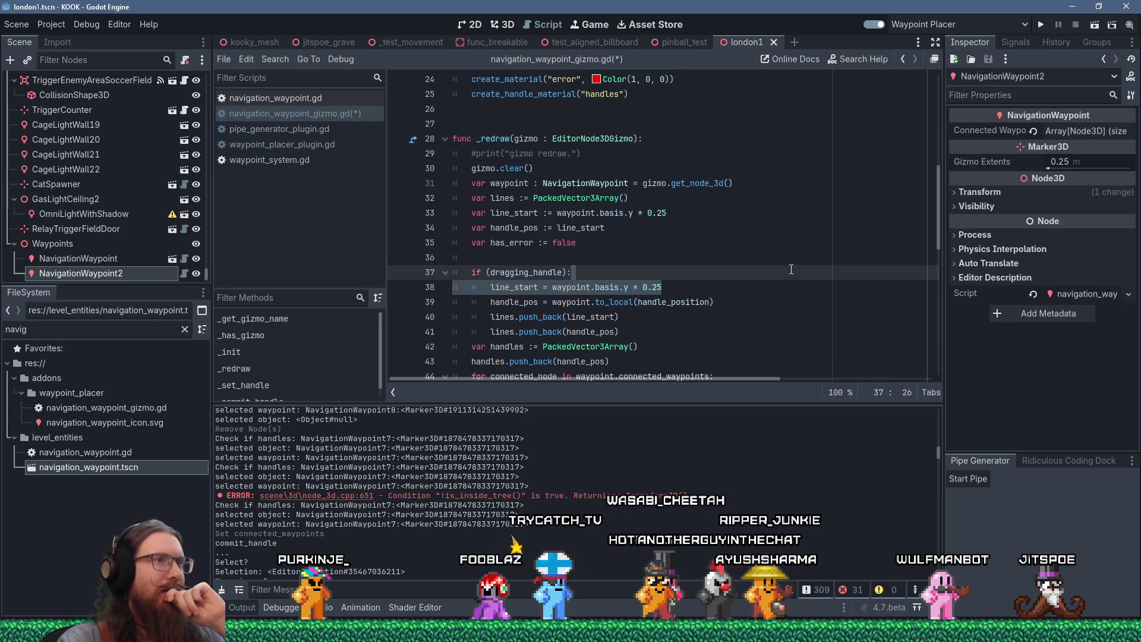
{"action": "key", "text": "Delete"}
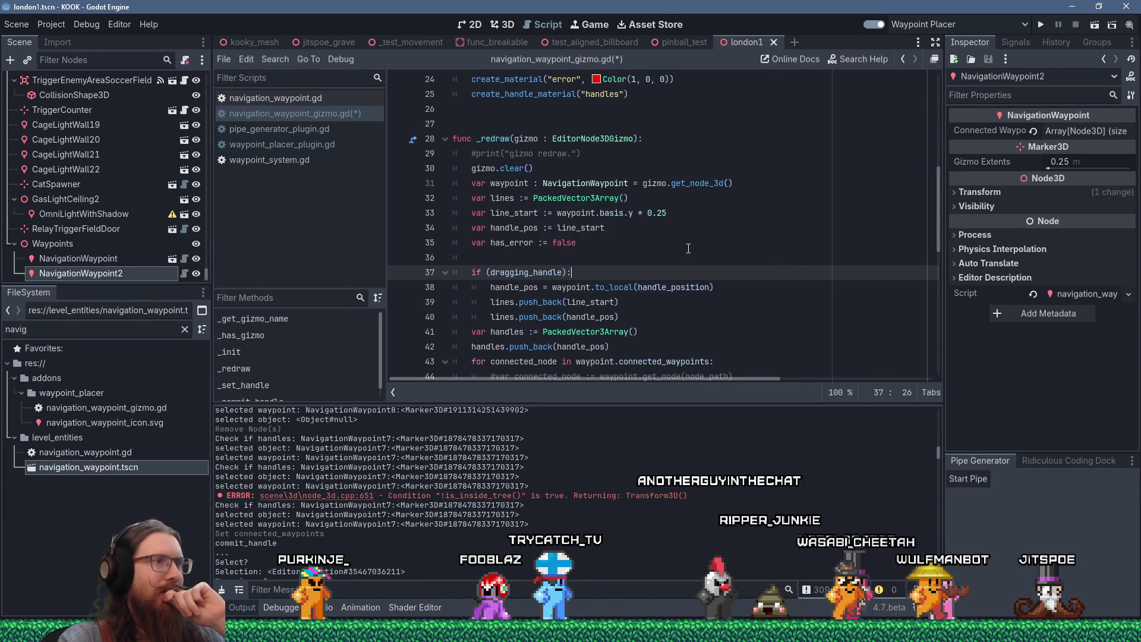
Step: Save navigation_waypoint_gizmo.gd and bring up waypoint_placer_plugin.gd
{"action": "left_click", "coordinate": [689, 249]}
{"action": "scroll", "coordinate": [705, 246], "scroll_direction": "down", "scroll_amount": 2}
{"action": "scroll", "coordinate": [705, 246], "scroll_direction": "up", "scroll_amount": 2}
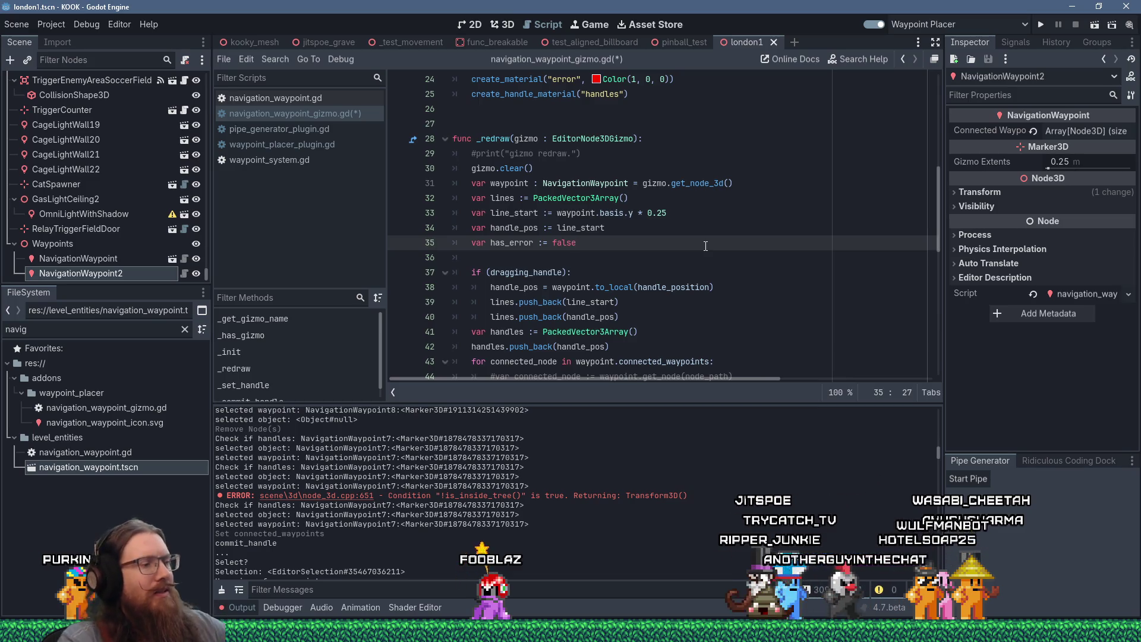
{"action": "key", "text": "ctrl+s"}
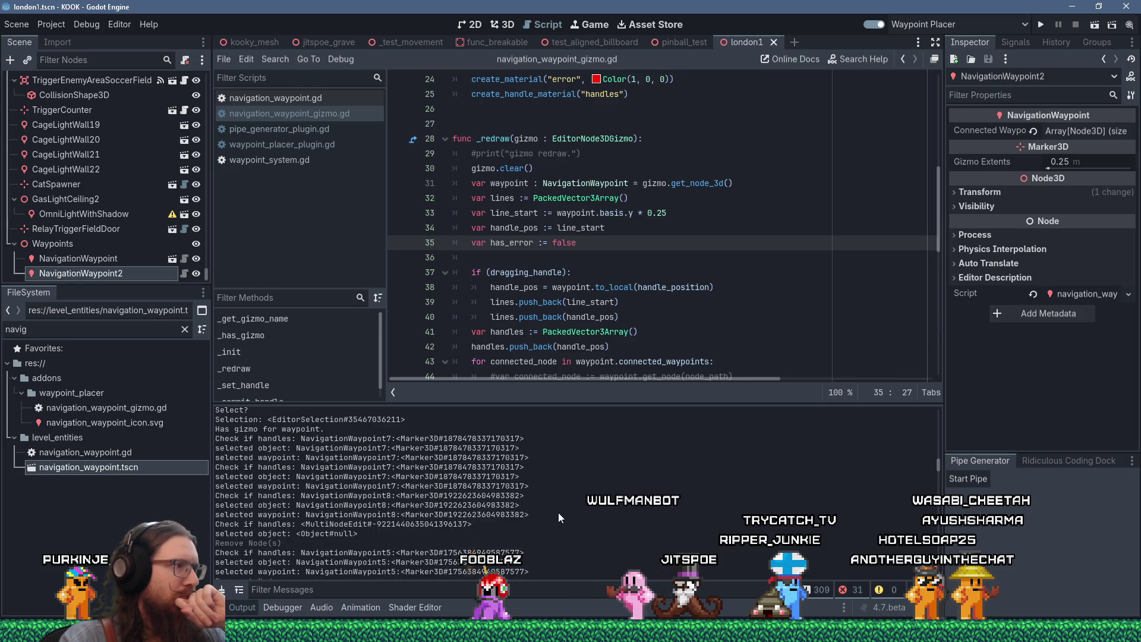
{"action": "left_click", "coordinate": [283, 144]}
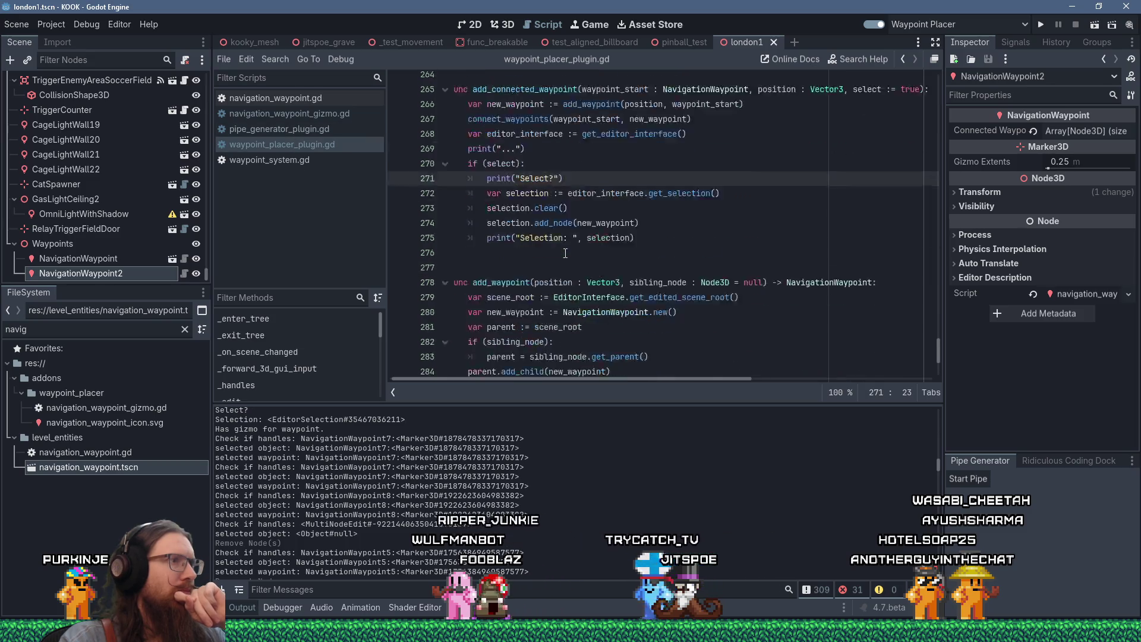
Step: Read the EditorSelection documentation alongside the plugin's selection code
{"action": "scroll", "coordinate": [565, 254], "scroll_direction": "down", "scroll_amount": 1}
{"action": "key", "text": "Down"}
{"action": "key", "text": "Down"}
{"action": "key", "text": "Down"}
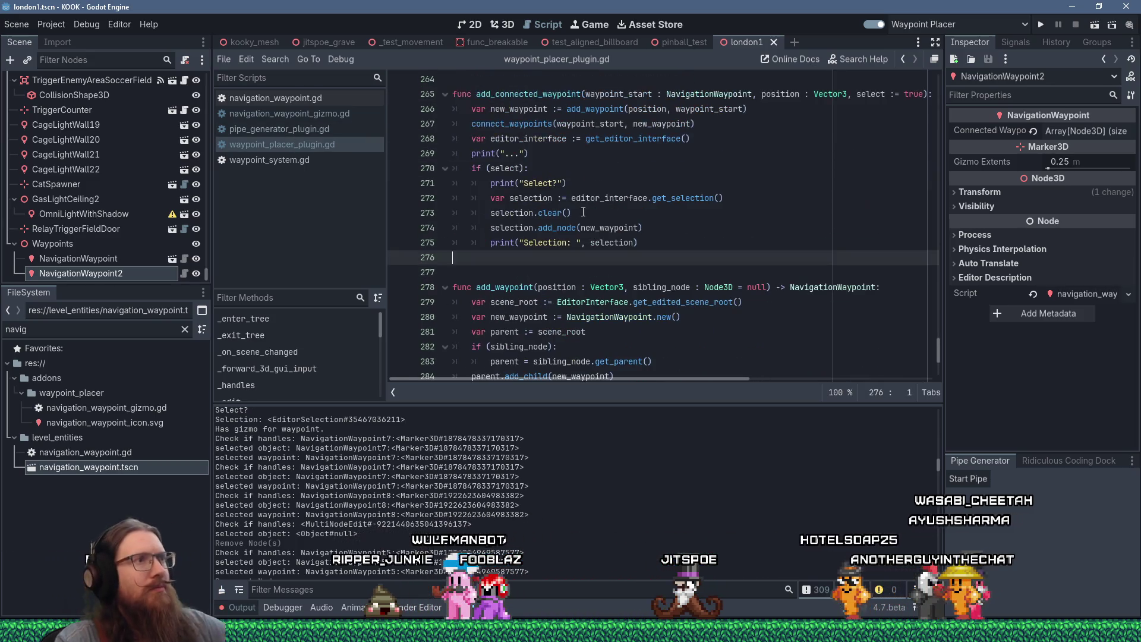
{"action": "left_click", "coordinate": [557, 228], "text": "ctrl"}
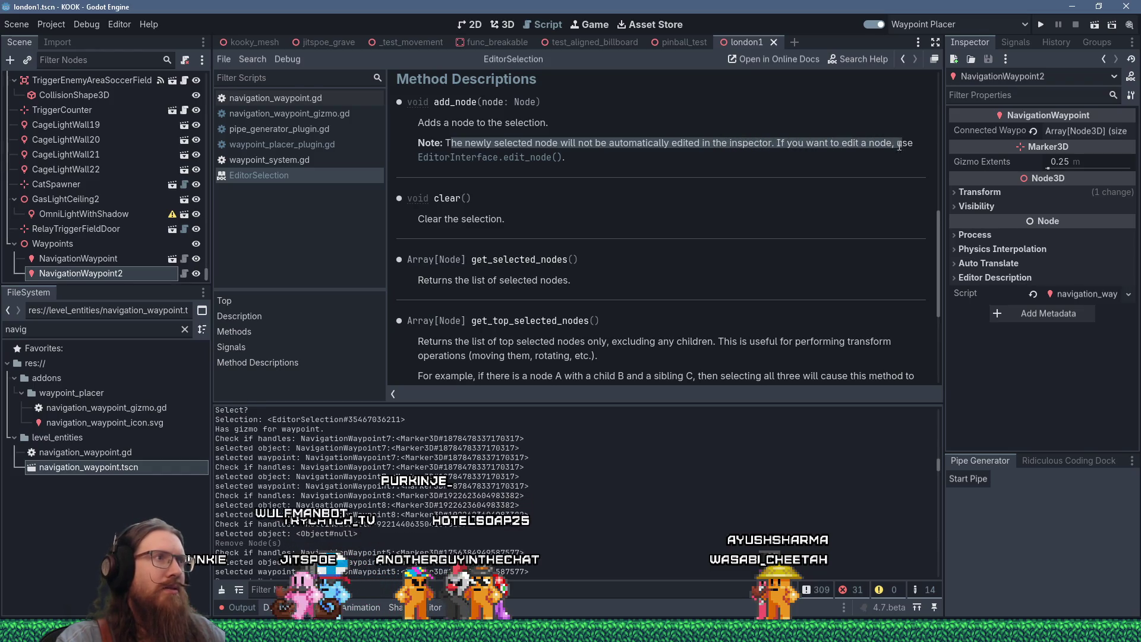
{"action": "left_click", "coordinate": [579, 158]}
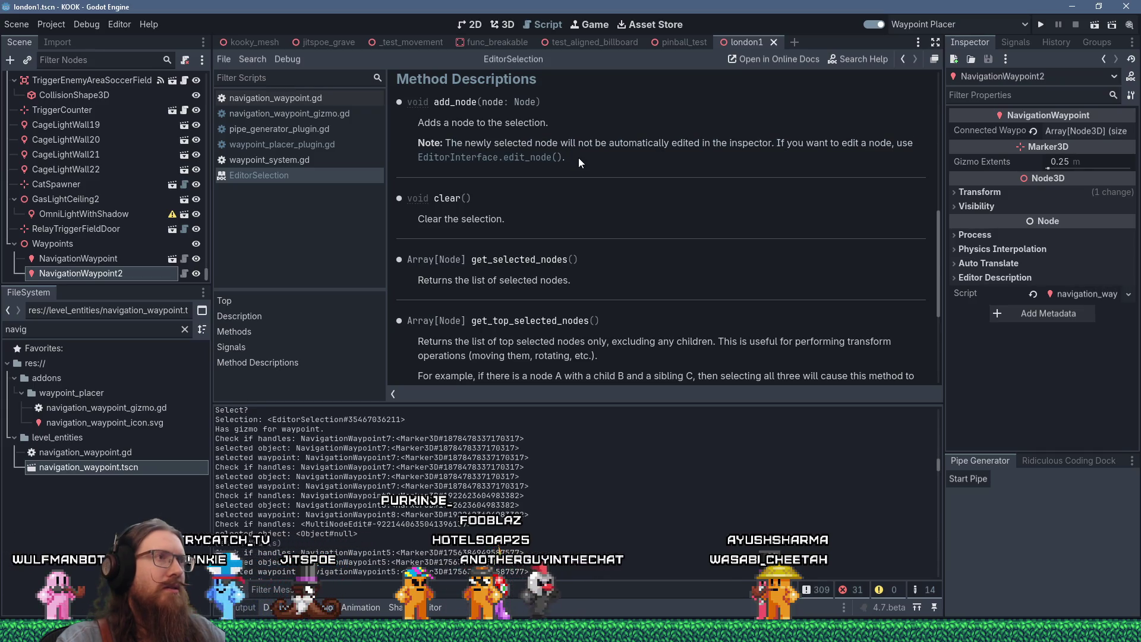
{"action": "left_click", "coordinate": [331, 145]}
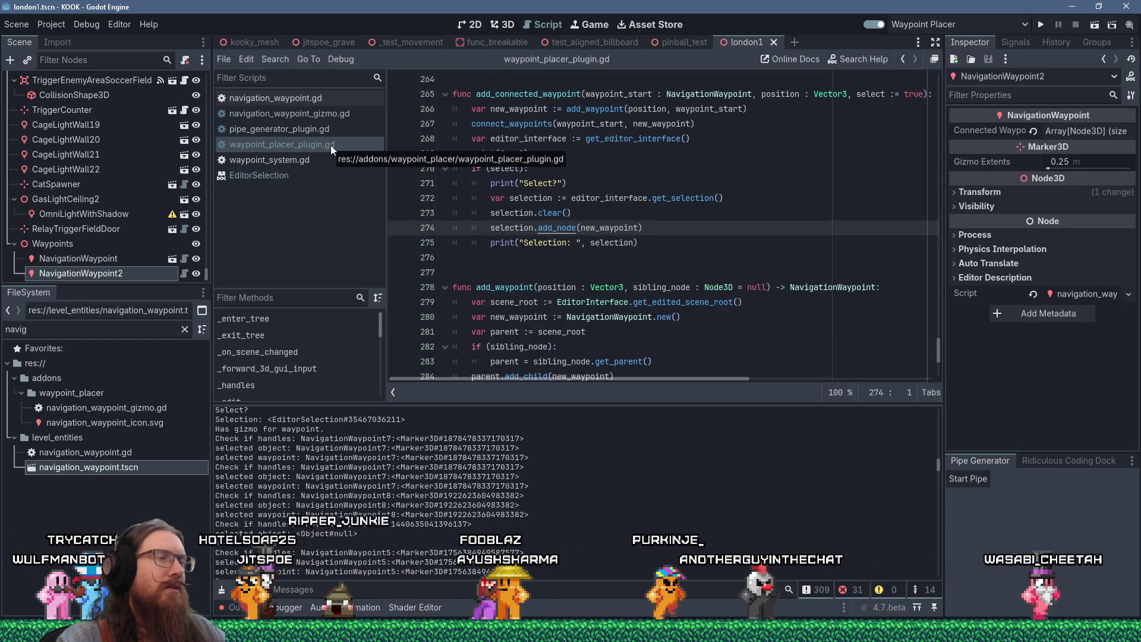
Step: Add editor_interface.edit_node(new_waypoint) after the Select? print line and check edit_node's docs
{"action": "mouse_move", "coordinate": [536, 210]}
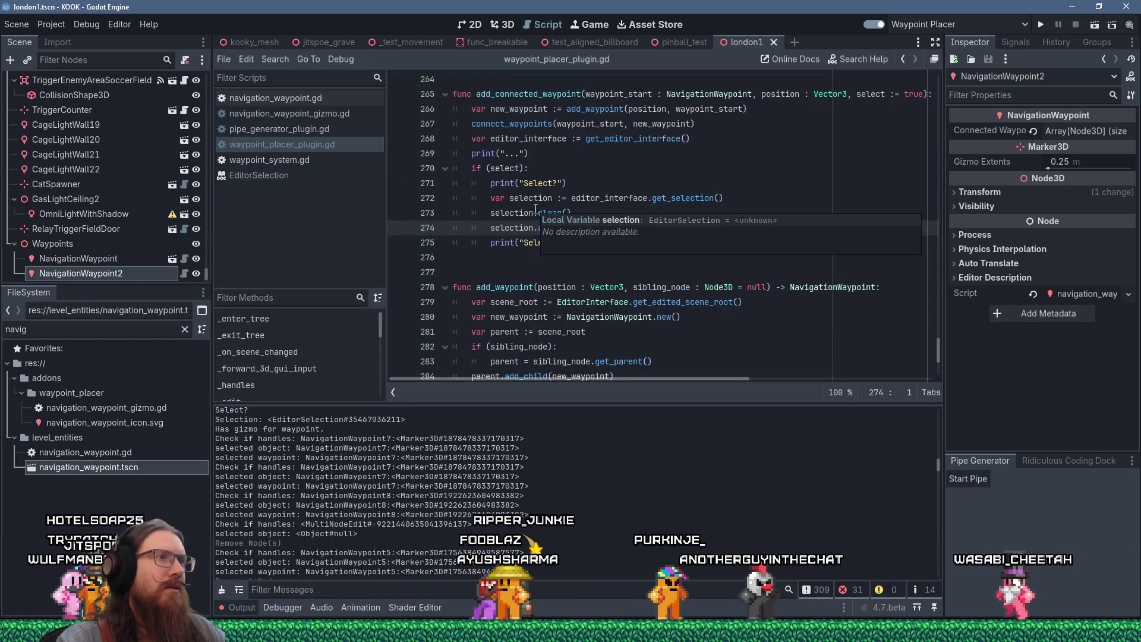
{"action": "left_click", "coordinate": [588, 181]}
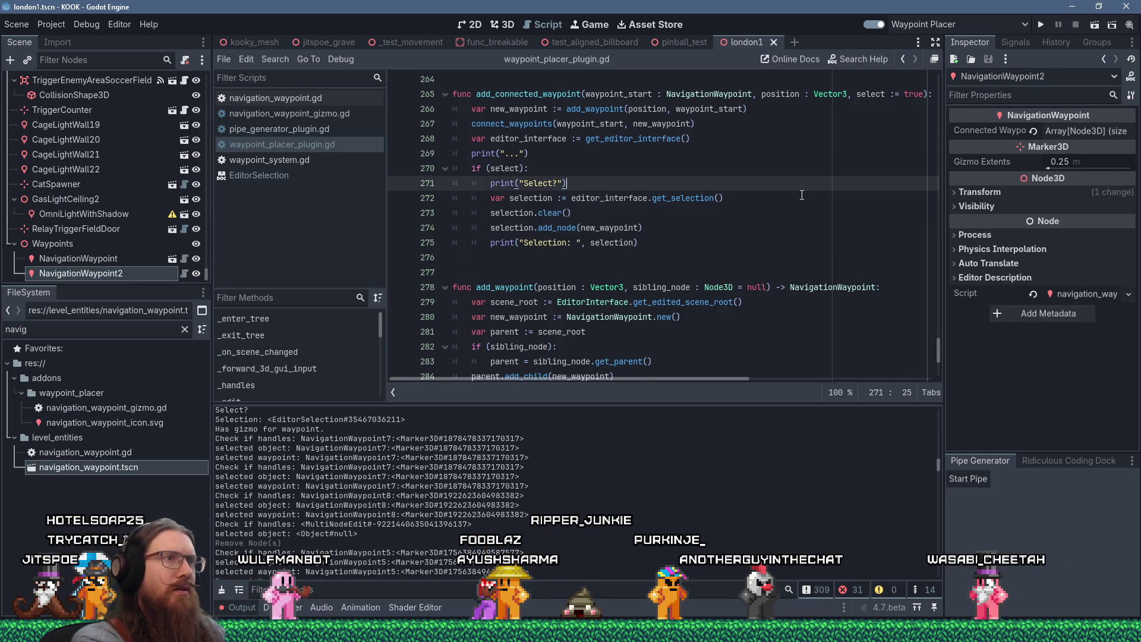
{"action": "key", "text": "Return"}
{"action": "type", "text": "editor_interface.edit_"}
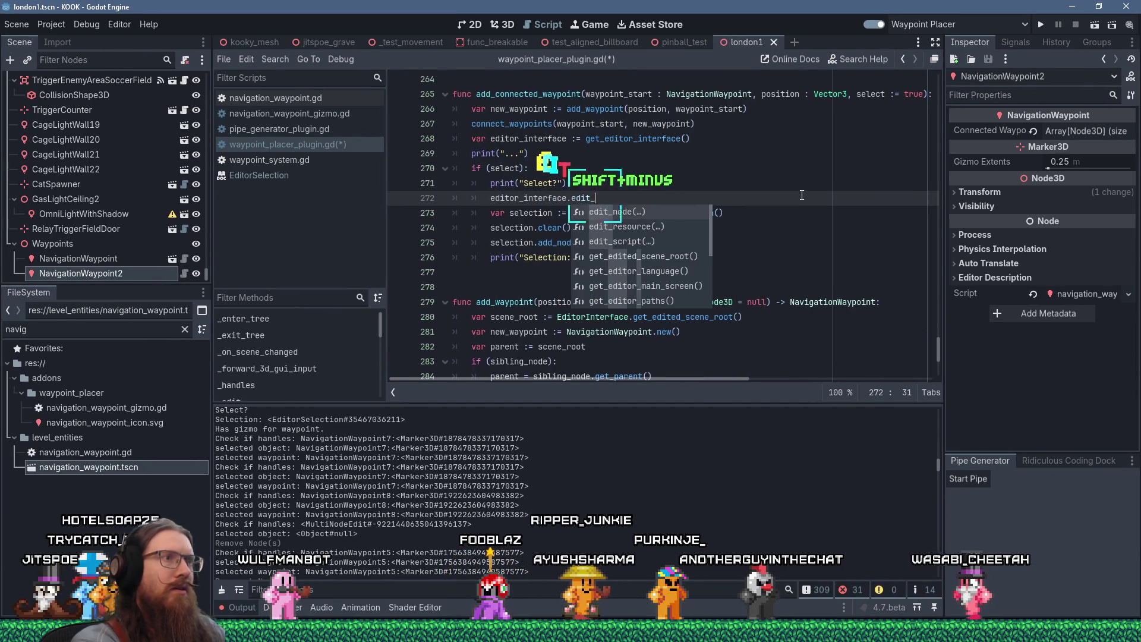
{"action": "type", "text": "node("}
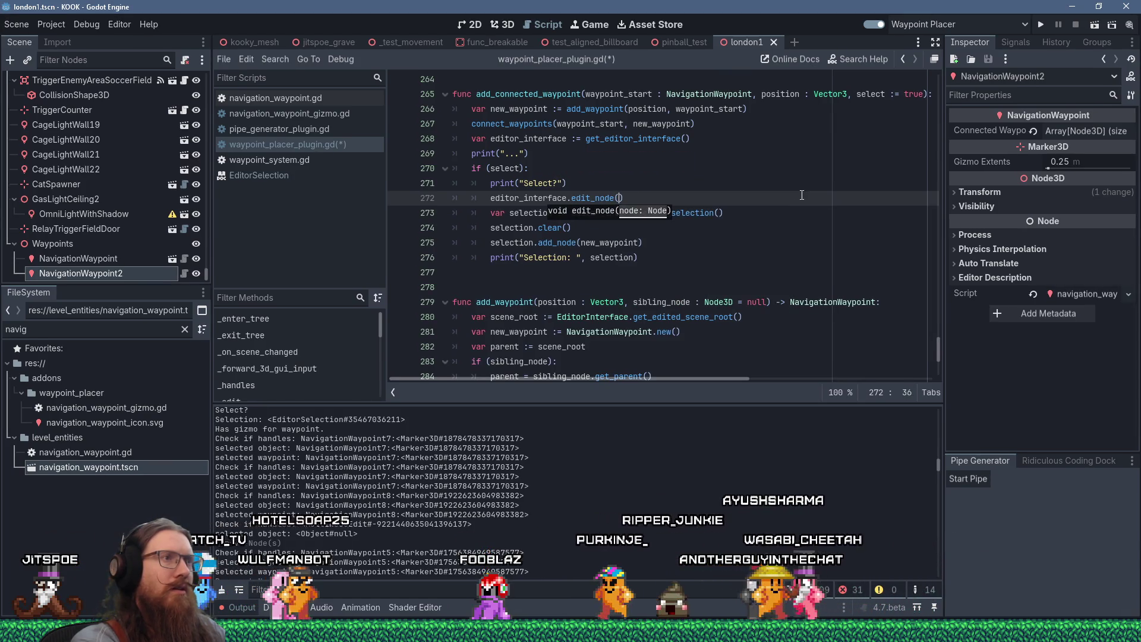
{"action": "type", "text": "new_"}
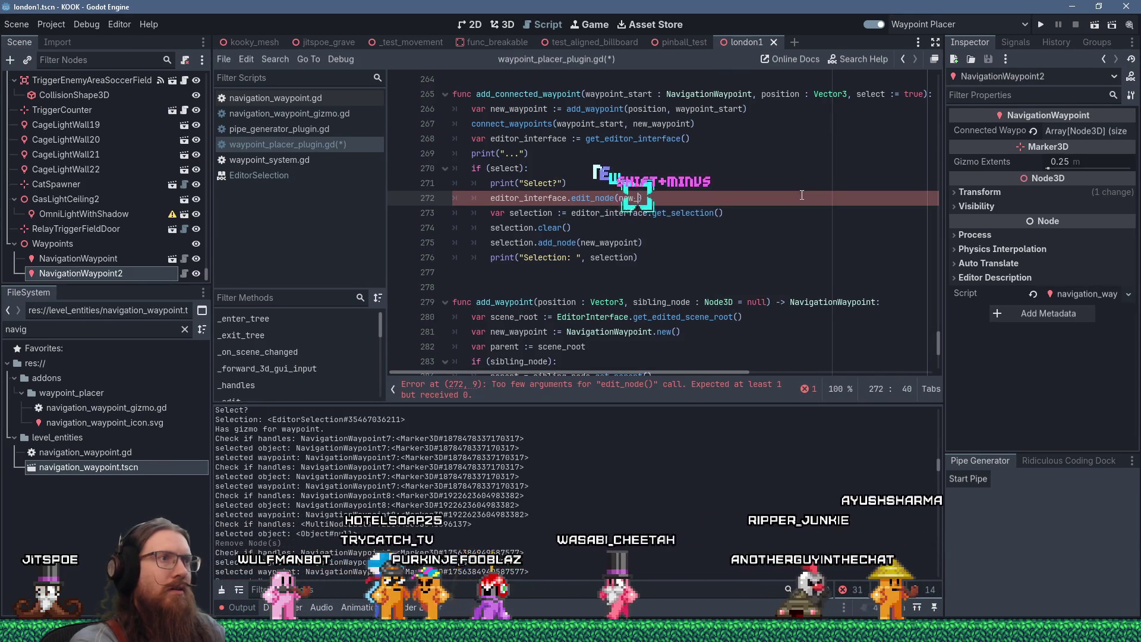
{"action": "type", "text": "waypoint)"}
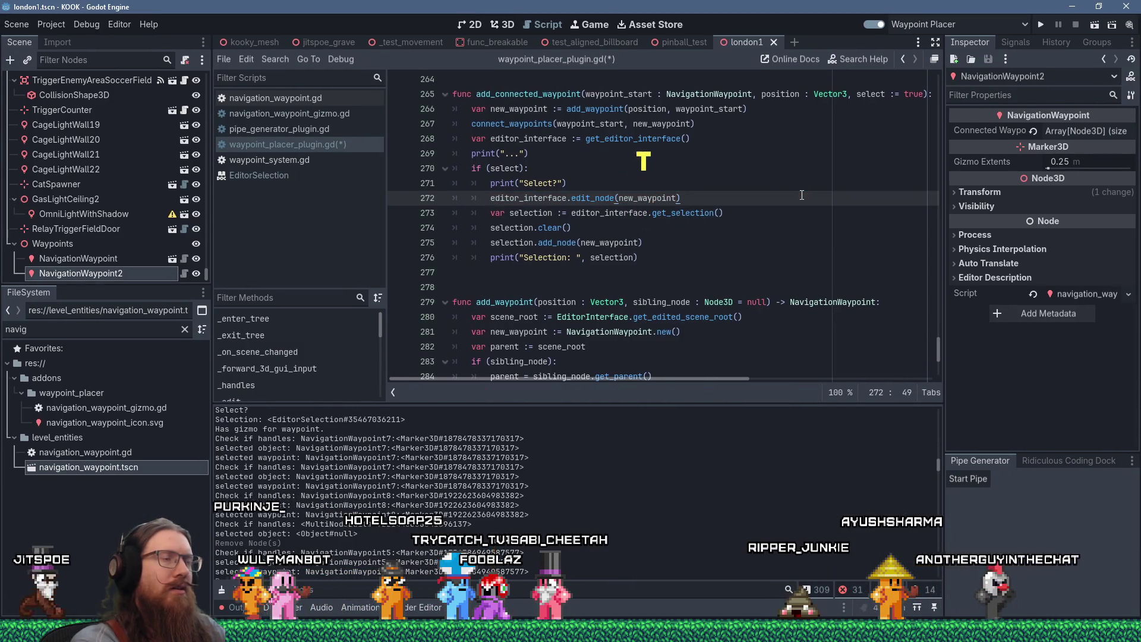
{"action": "left_click", "coordinate": [576, 200], "text": "ctrl"}
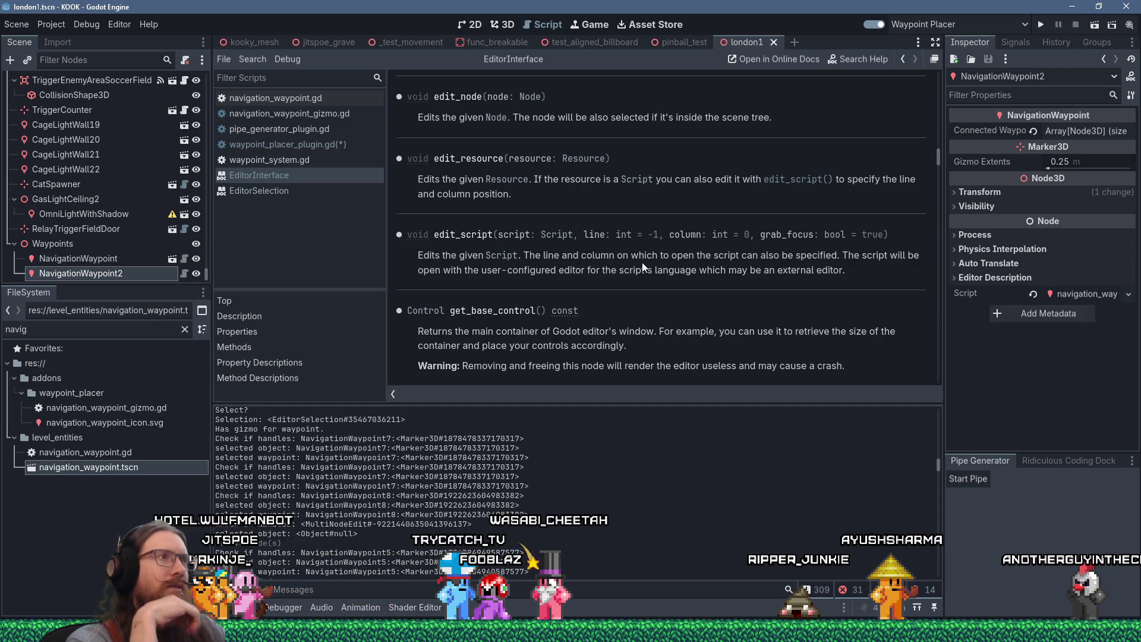
{"action": "left_click", "coordinate": [288, 143]}
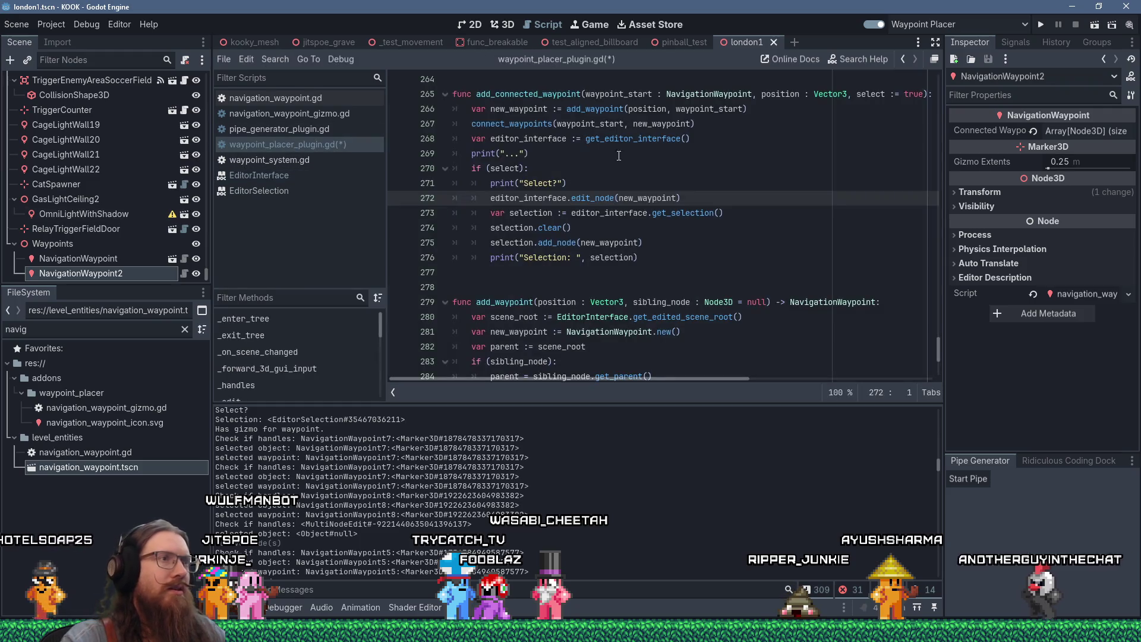
Step: Delete the old selection-clearing lines from add_connected_waypoint, save the script, and return to 3D
{"action": "left_click", "coordinate": [655, 254]}
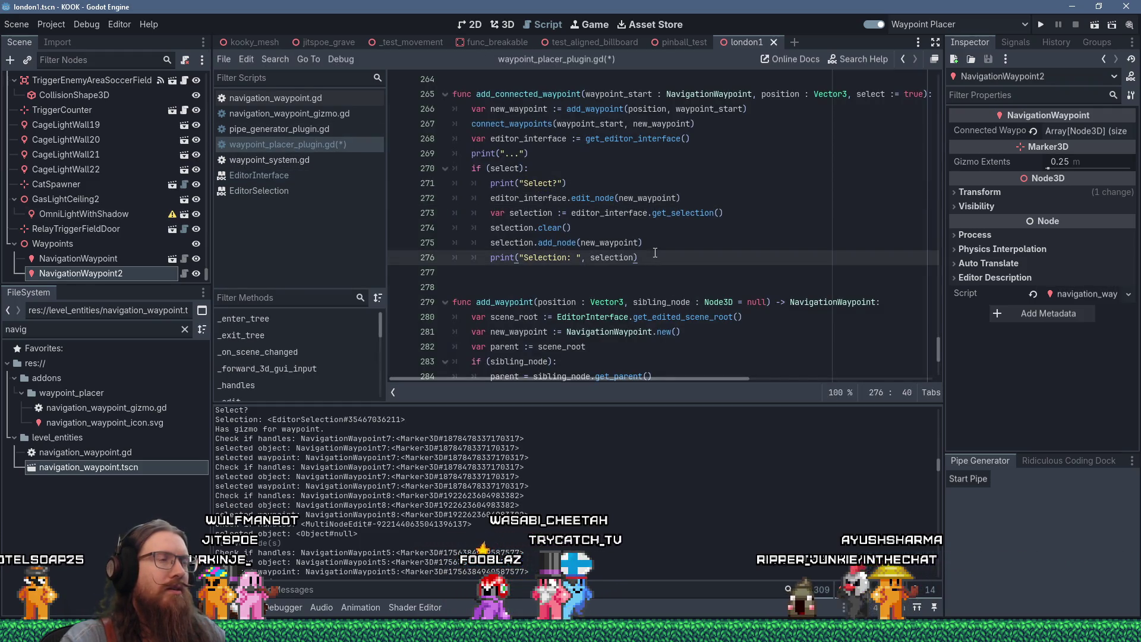
{"action": "mouse_move", "coordinate": [655, 253]}
{"action": "left_mouse_down"}
{"action": "mouse_move", "coordinate": [697, 208]}
{"action": "mouse_move", "coordinate": [747, 199]}
{"action": "left_mouse_up"}
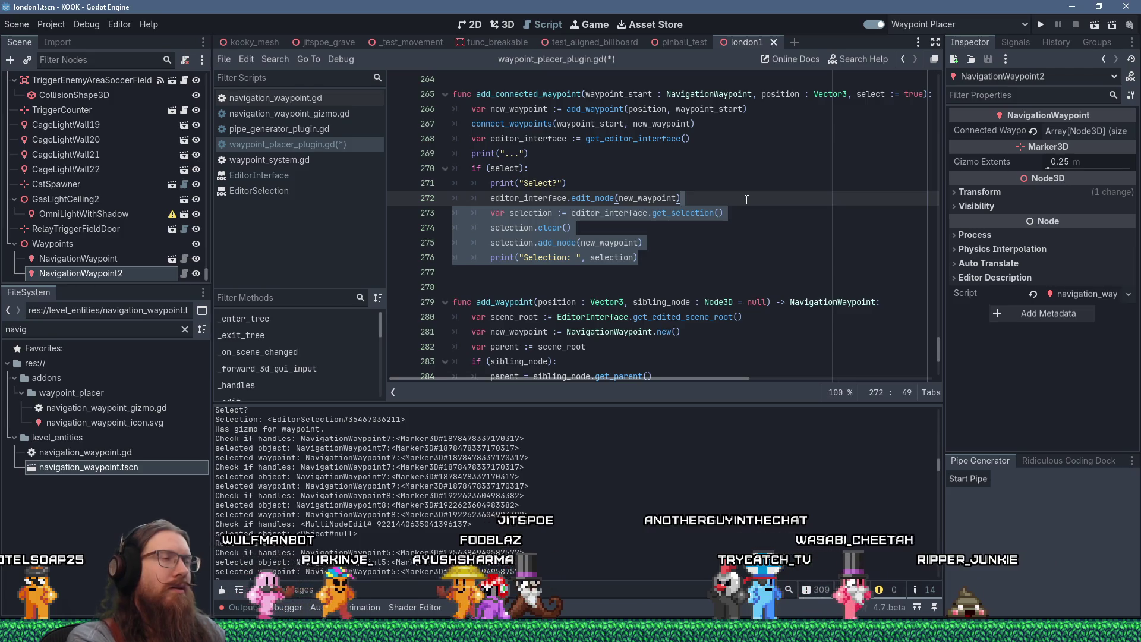
{"action": "key", "text": "Delete"}
{"action": "key", "text": "Up"}
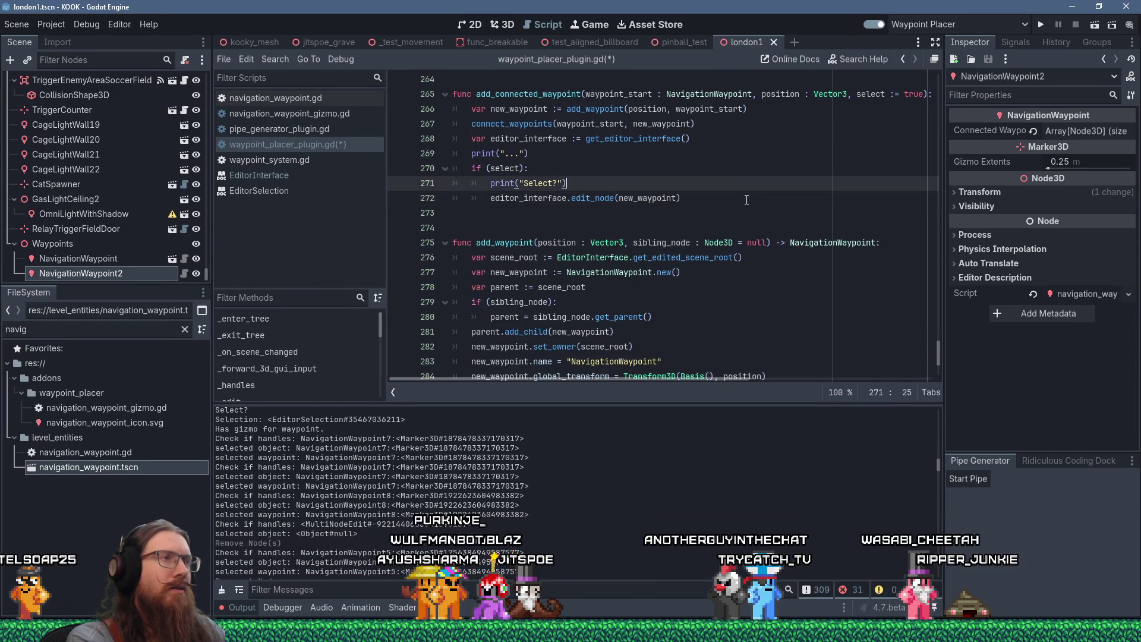
{"action": "key", "text": "ctrl+s"}
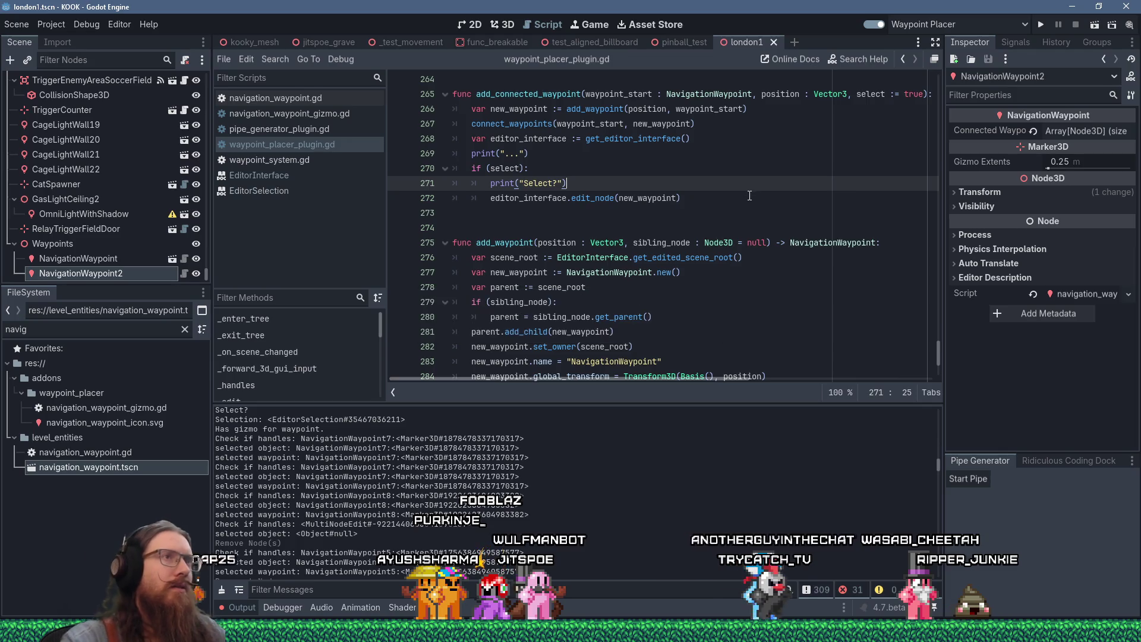
{"action": "left_click", "coordinate": [504, 25]}
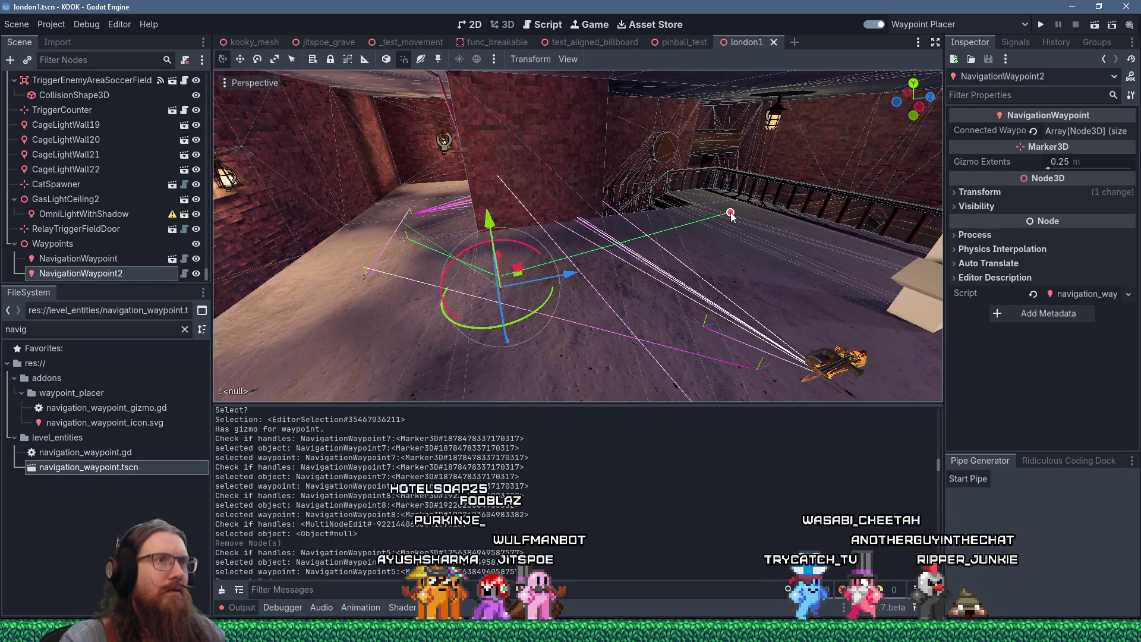
Step: Place NavigationWaypoint3 through 6 from the floor down to the foot of the stairs
{"action": "left_click", "coordinate": [693, 225]}
{"action": "mouse_move", "coordinate": [594, 221]}
{"action": "left_mouse_down"}
{"action": "mouse_move", "coordinate": [476, 241]}
{"action": "mouse_move", "coordinate": [634, 221]}
{"action": "left_mouse_up"}
{"action": "left_click_drag", "start_coordinate": [580, 290], "coordinate": [648, 286]}
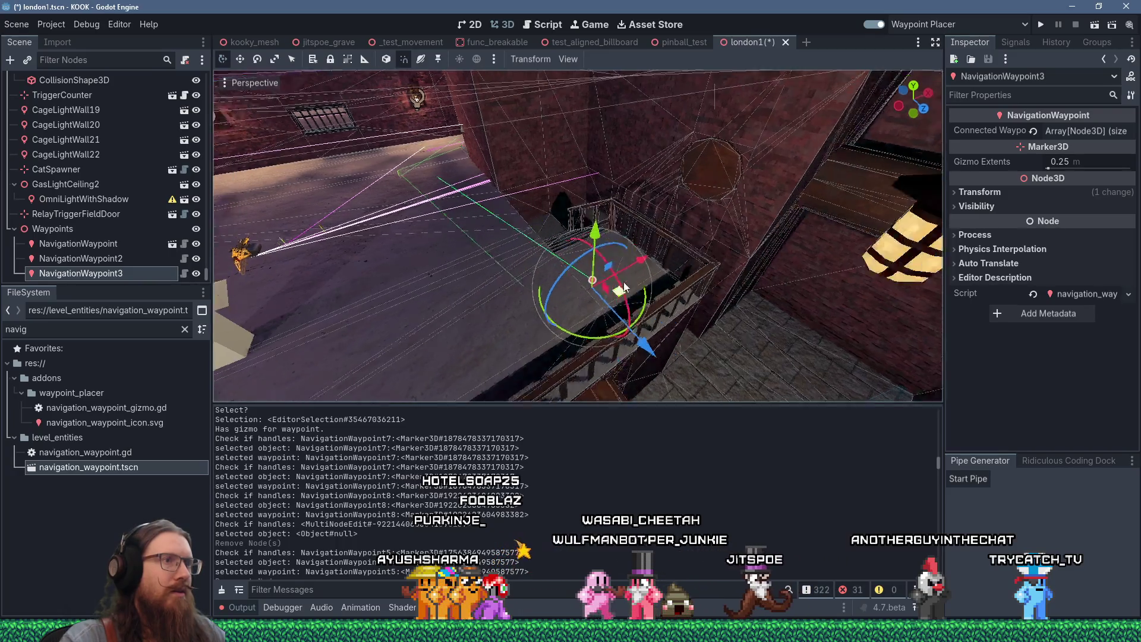
{"action": "scroll", "coordinate": [489, 304], "scroll_direction": "up", "scroll_amount": 2}
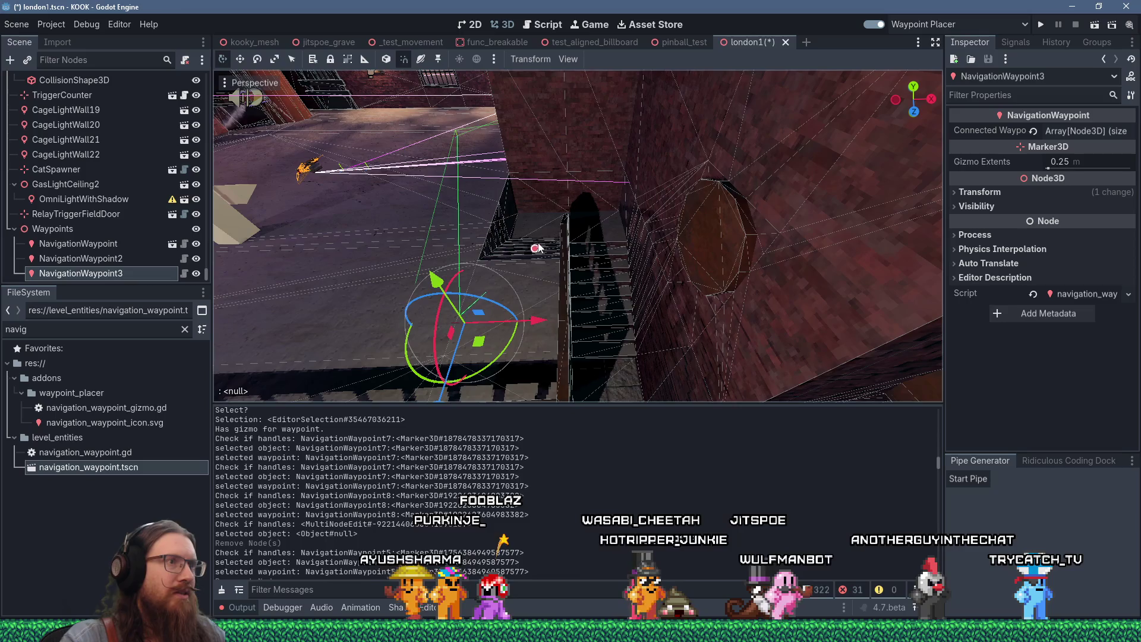
{"action": "left_click", "coordinate": [533, 219]}
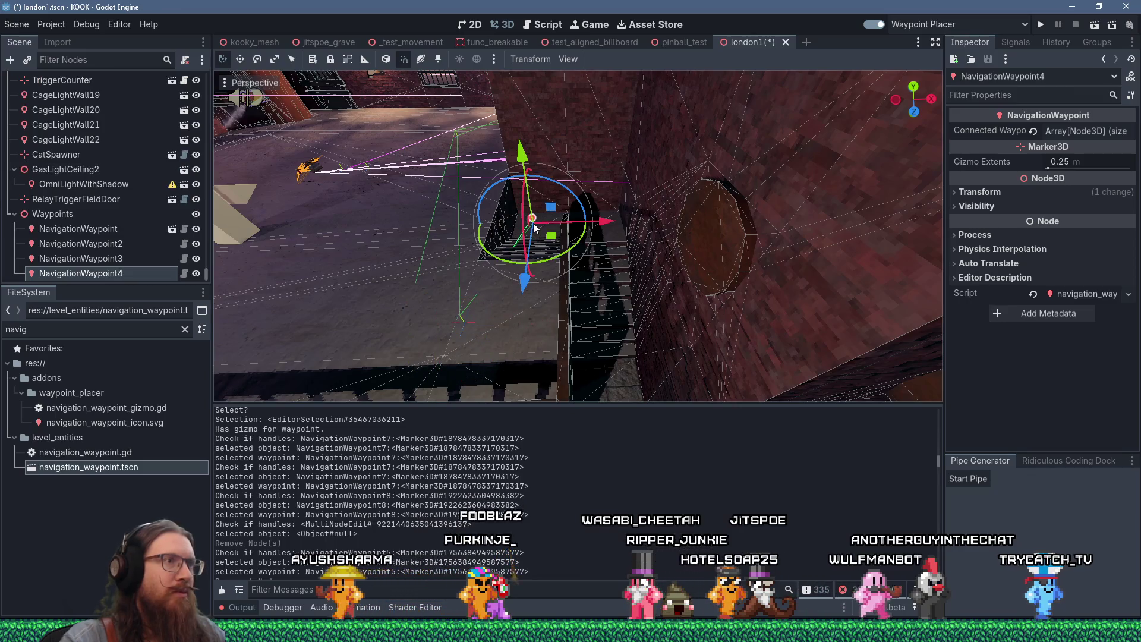
{"action": "left_click", "coordinate": [612, 217]}
{"action": "mouse_move", "coordinate": [743, 256]}
{"action": "left_mouse_down"}
{"action": "mouse_move", "coordinate": [554, 226]}
{"action": "mouse_move", "coordinate": [407, 174]}
{"action": "left_mouse_up"}
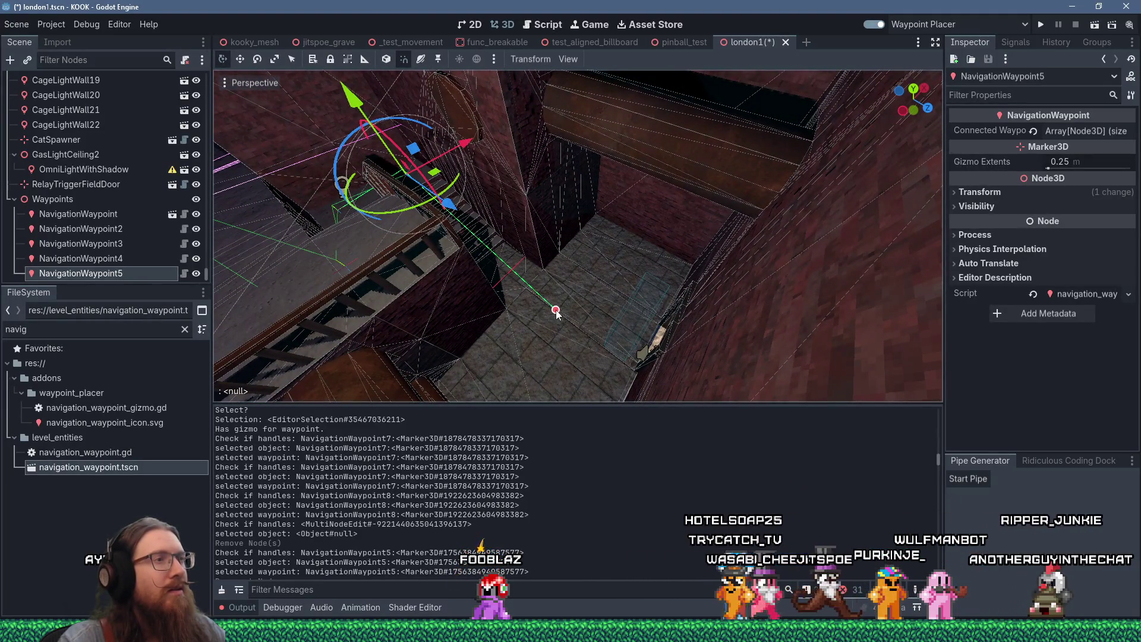
{"action": "left_click", "coordinate": [554, 310]}
{"action": "scroll", "coordinate": [571, 285], "scroll_direction": "up", "scroll_amount": 3}
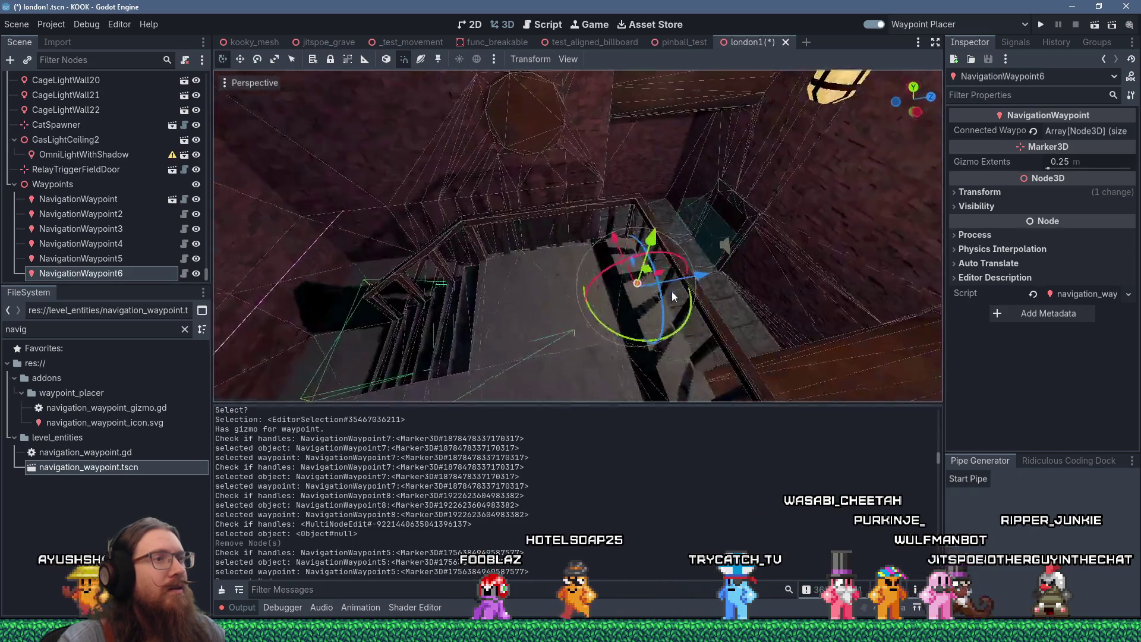
{"action": "scroll", "coordinate": [607, 269], "scroll_direction": "up", "scroll_amount": 1}
Step: Add NavigationWaypoint7 by the door and extend waypoints 8–9 along the cobbled street
{"action": "mouse_move", "coordinate": [608, 269]}
{"action": "left_mouse_down"}
{"action": "mouse_move", "coordinate": [647, 292]}
{"action": "mouse_move", "coordinate": [463, 254]}
{"action": "mouse_move", "coordinate": [466, 290]}
{"action": "mouse_move", "coordinate": [473, 264]}
{"action": "mouse_move", "coordinate": [400, 249]}
{"action": "mouse_move", "coordinate": [470, 262]}
{"action": "mouse_move", "coordinate": [459, 247]}
{"action": "left_mouse_up"}
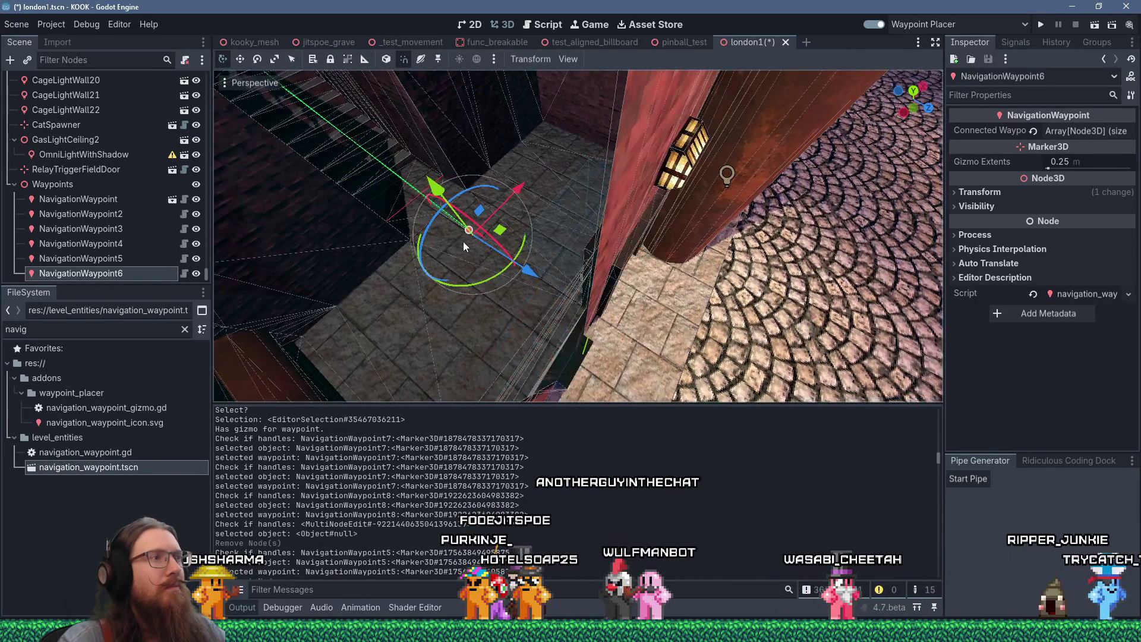
{"action": "left_click", "coordinate": [631, 288]}
{"action": "mouse_move", "coordinate": [632, 287]}
{"action": "left_mouse_down"}
{"action": "mouse_move", "coordinate": [541, 245]}
{"action": "mouse_move", "coordinate": [558, 215]}
{"action": "mouse_move", "coordinate": [566, 220]}
{"action": "left_mouse_up"}
{"action": "scroll", "coordinate": [580, 229], "scroll_direction": "down", "scroll_amount": 5}
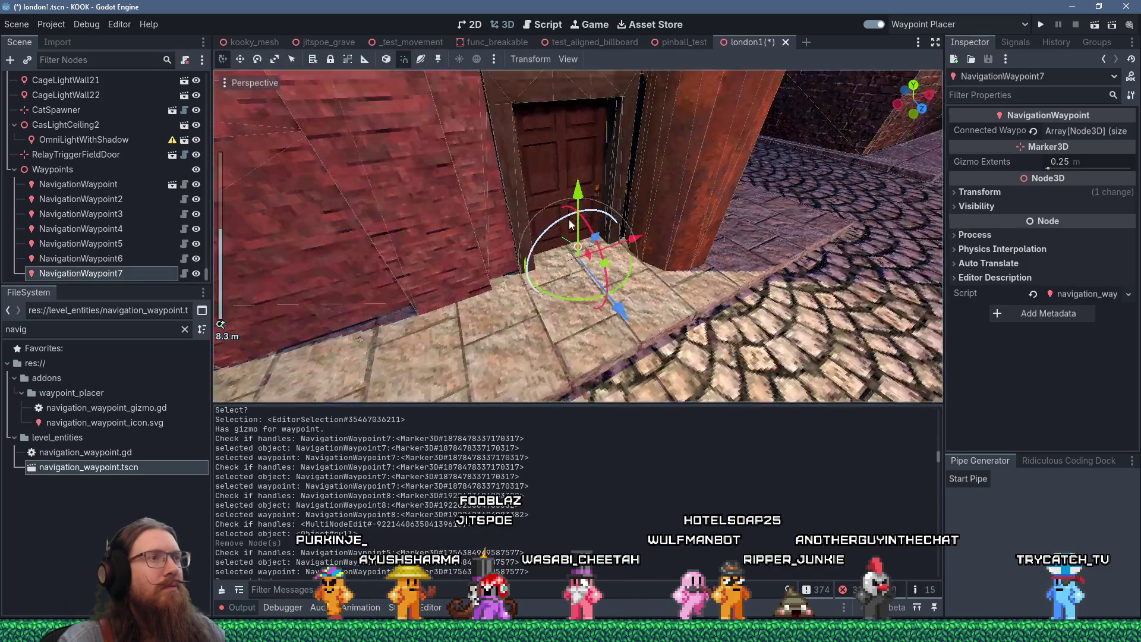
{"action": "scroll", "coordinate": [588, 238], "scroll_direction": "down", "scroll_amount": 6}
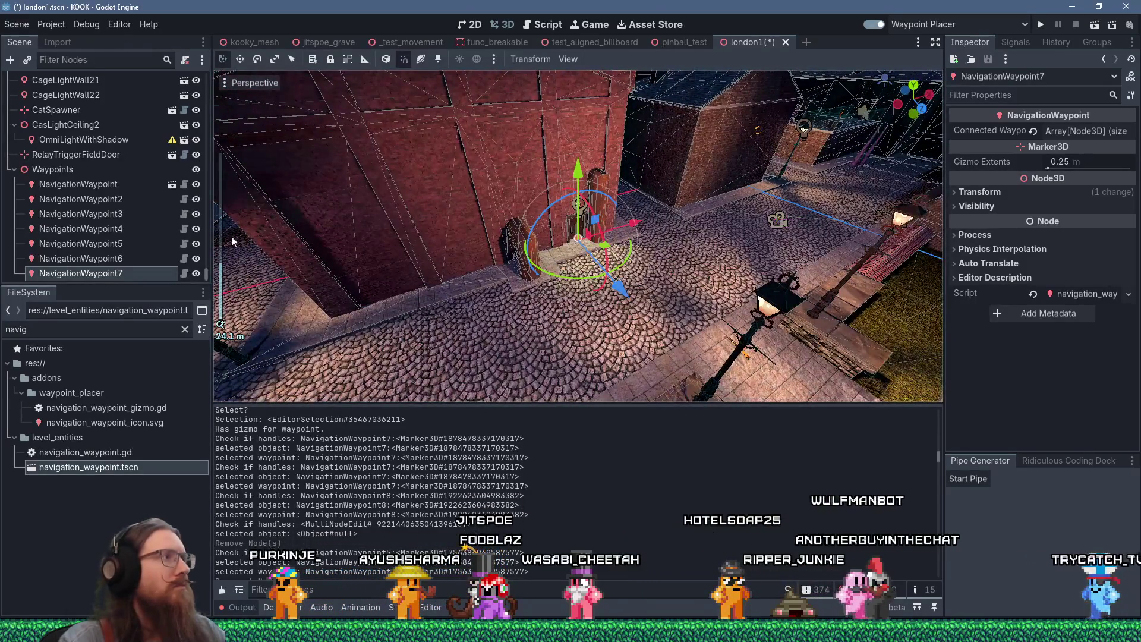
{"action": "scroll", "coordinate": [270, 219], "scroll_direction": "up", "scroll_amount": 4}
{"action": "mouse_move", "coordinate": [270, 219]}
{"action": "left_mouse_down"}
{"action": "mouse_move", "coordinate": [576, 333]}
{"action": "mouse_move", "coordinate": [533, 275]}
{"action": "left_mouse_up"}
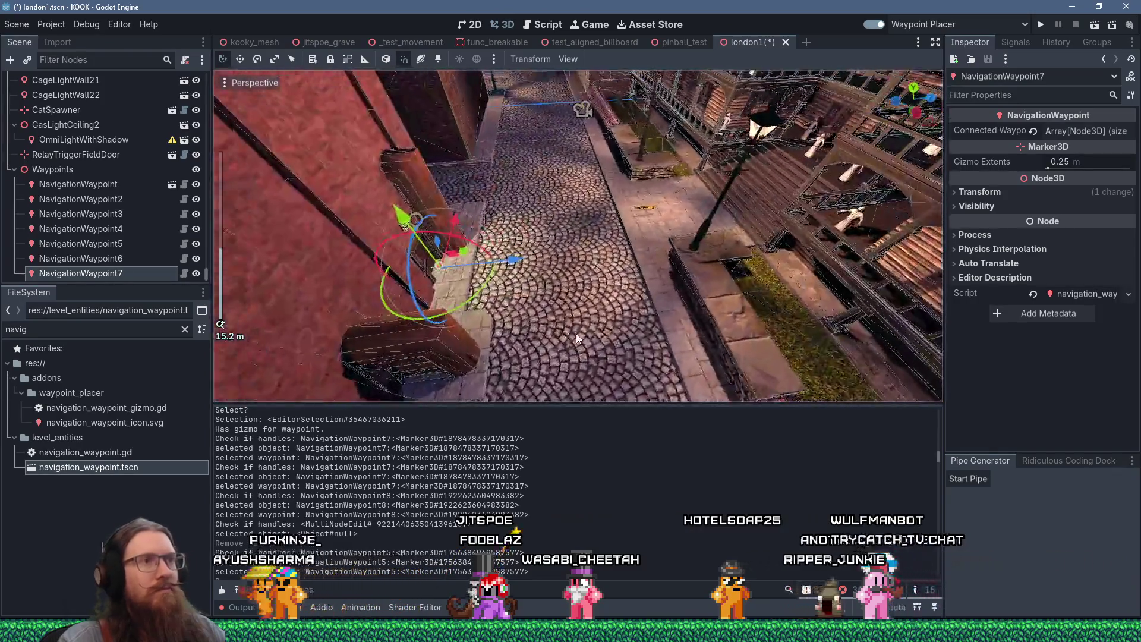
{"action": "scroll", "coordinate": [576, 333], "scroll_direction": "up", "scroll_amount": 2}
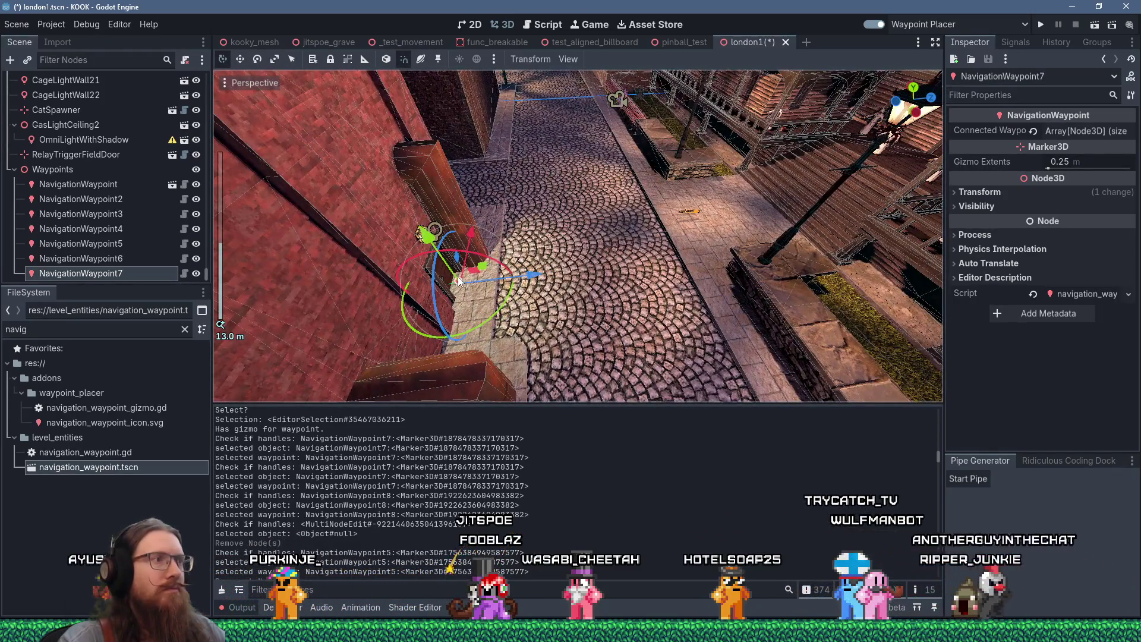
{"action": "mouse_move", "coordinate": [461, 284]}
{"action": "left_mouse_down"}
{"action": "mouse_move", "coordinate": [581, 222]}
{"action": "mouse_move", "coordinate": [595, 242]}
{"action": "mouse_move", "coordinate": [653, 225]}
{"action": "left_mouse_up"}
{"action": "scroll", "coordinate": [566, 251], "scroll_direction": "up", "scroll_amount": 2}
{"action": "scroll", "coordinate": [567, 252], "scroll_direction": "up", "scroll_amount": 2}
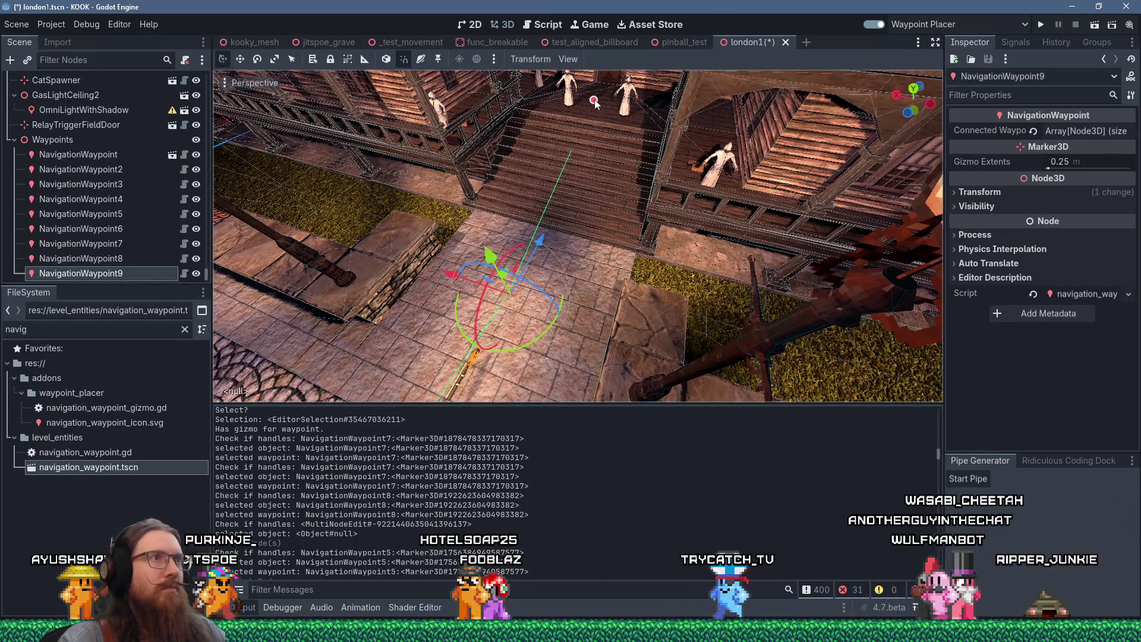
Step: Place waypoints 10–12 on the wooden stairs and balcony, shifting waypoint 12 along the balcony
{"action": "mouse_move", "coordinate": [598, 102]}
{"action": "left_mouse_down"}
{"action": "mouse_move", "coordinate": [543, 182]}
{"action": "mouse_move", "coordinate": [529, 153]}
{"action": "mouse_move", "coordinate": [500, 159]}
{"action": "mouse_move", "coordinate": [581, 122]}
{"action": "left_mouse_up"}
{"action": "scroll", "coordinate": [582, 122], "scroll_direction": "up", "scroll_amount": 2}
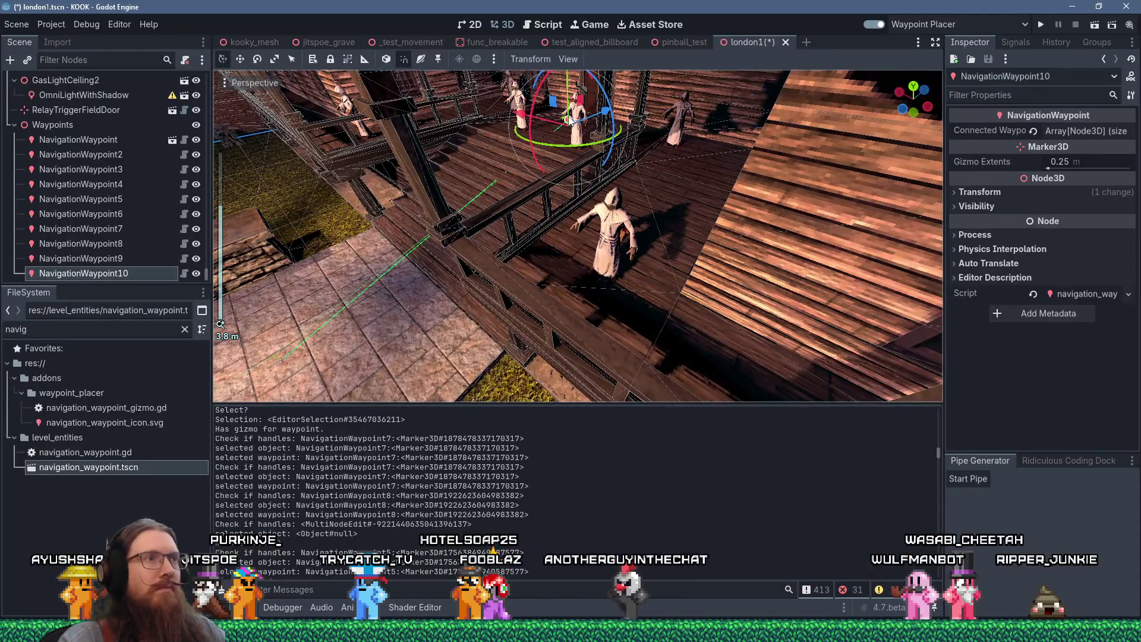
{"action": "left_click", "coordinate": [705, 152]}
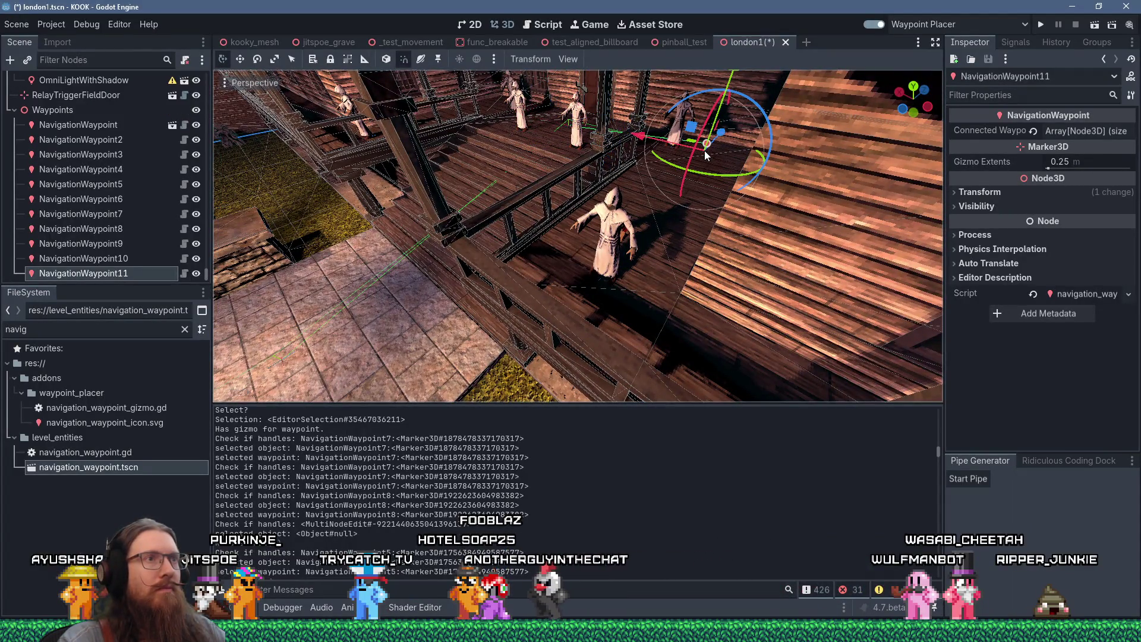
{"action": "left_click", "coordinate": [620, 278]}
{"action": "scroll", "coordinate": [381, 123], "scroll_direction": "up", "scroll_amount": 4}
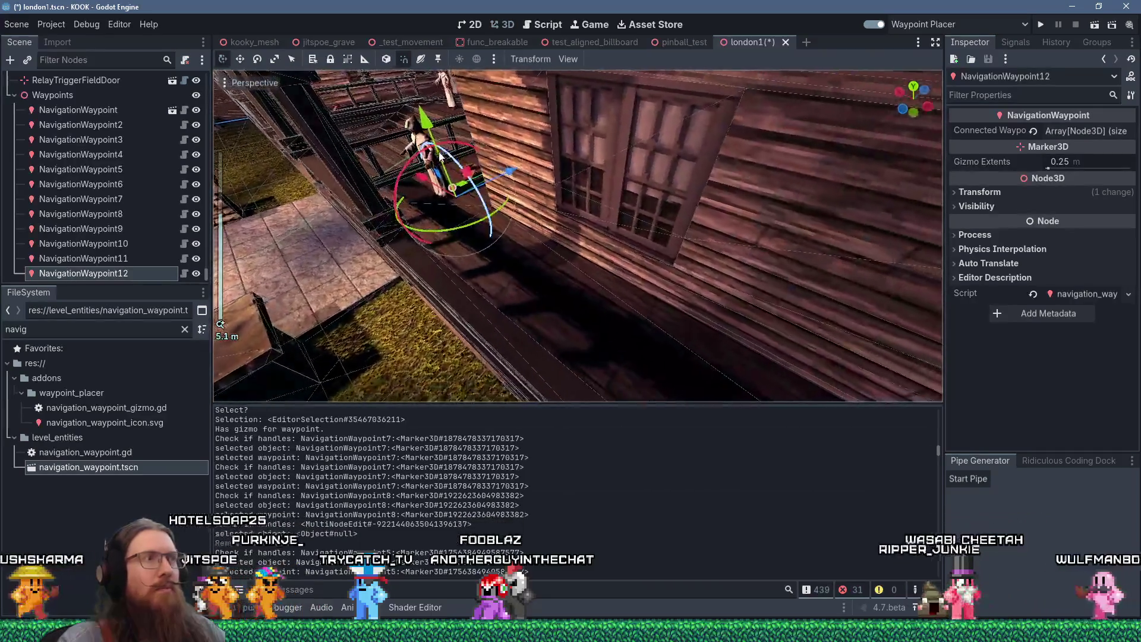
{"action": "left_click_drag", "start_coordinate": [381, 124], "coordinate": [415, 140]}
{"action": "left_click_drag", "start_coordinate": [504, 161], "coordinate": [458, 119]}
{"action": "scroll", "coordinate": [558, 206], "scroll_direction": "down", "scroll_amount": 3}
{"action": "scroll", "coordinate": [559, 205], "scroll_direction": "up", "scroll_amount": 3}
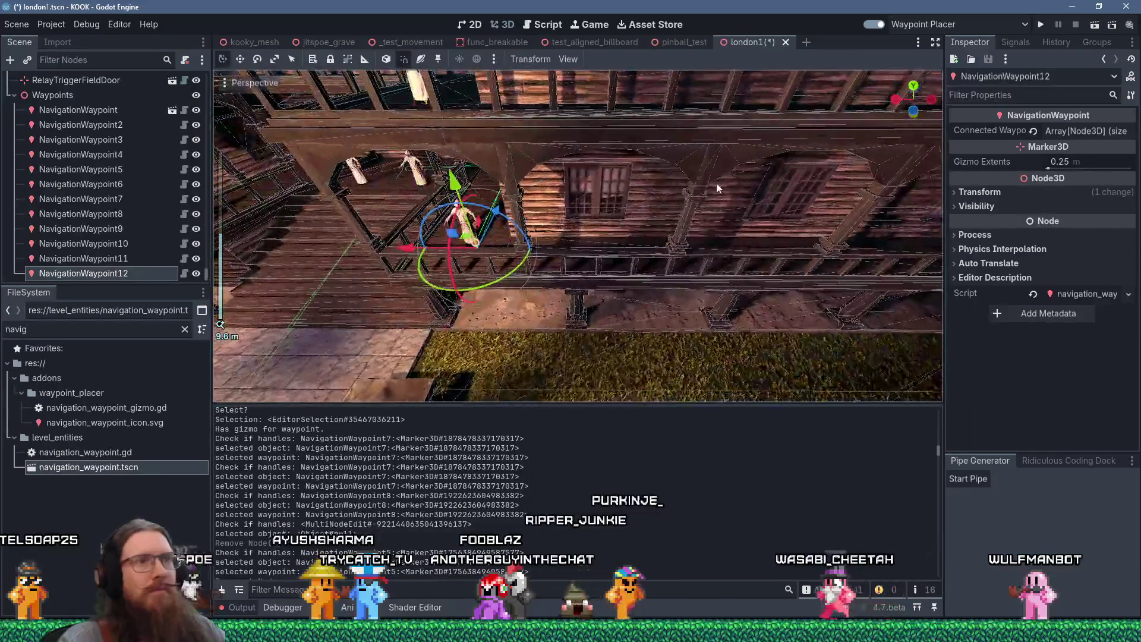
Step: Add NavigationWaypoint13 at the balcony's far end, then select NavigationWaypoint10
{"action": "mouse_move", "coordinate": [856, 155]}
{"action": "left_mouse_down"}
{"action": "mouse_move", "coordinate": [865, 189]}
{"action": "mouse_move", "coordinate": [813, 217]}
{"action": "left_mouse_up"}
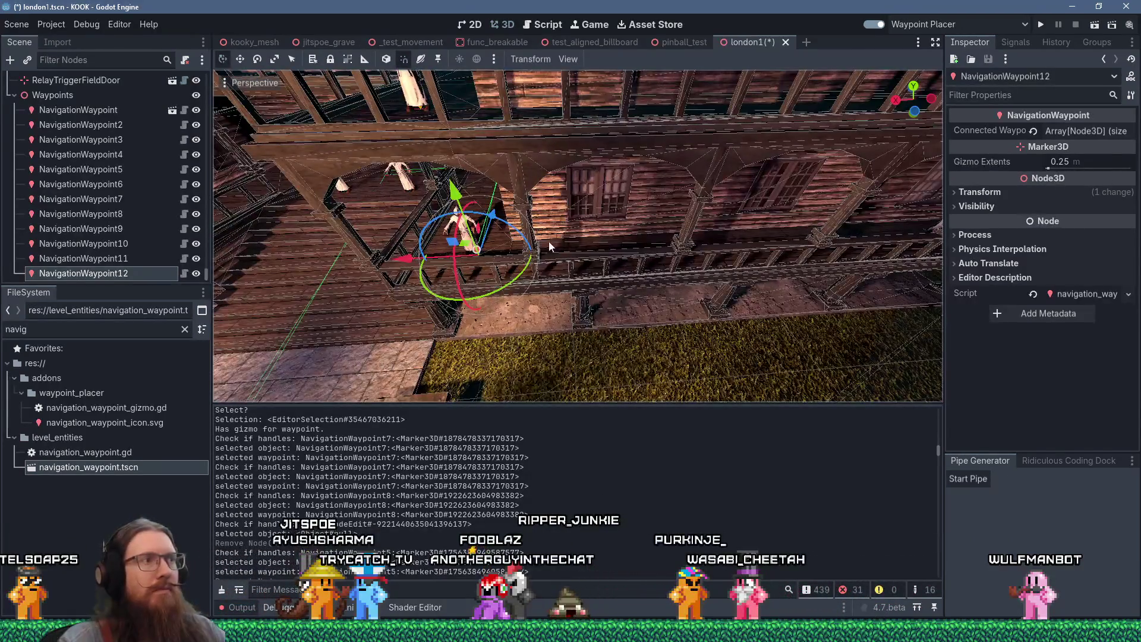
{"action": "left_click_drag", "start_coordinate": [495, 252], "coordinate": [426, 262]}
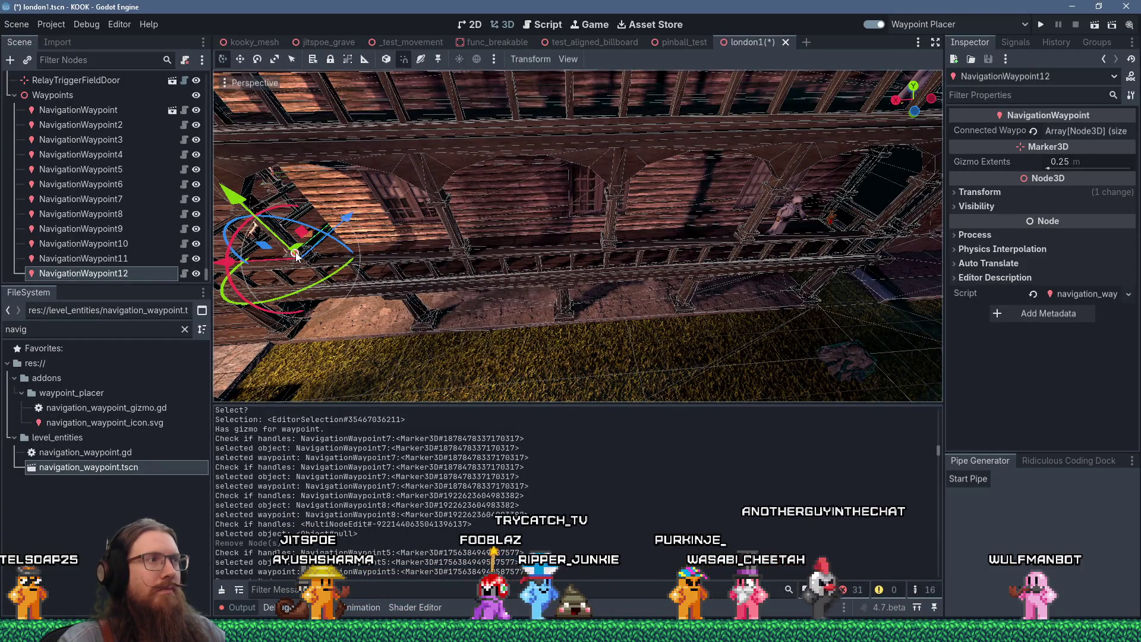
{"action": "left_click", "coordinate": [807, 233]}
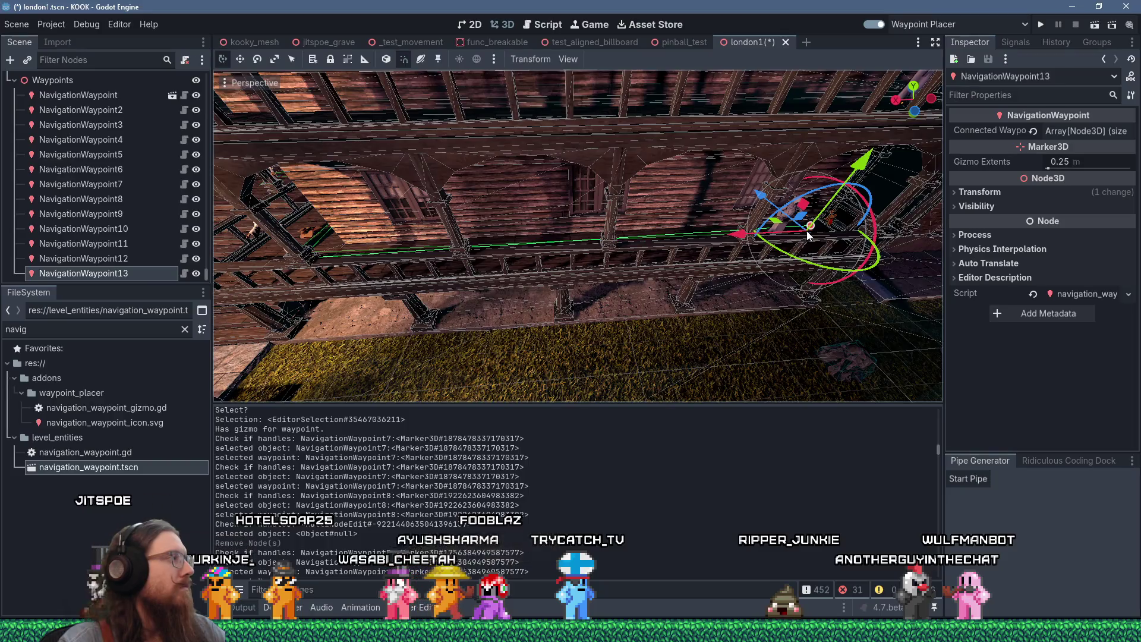
{"action": "scroll", "coordinate": [808, 231], "scroll_direction": "down", "scroll_amount": 10}
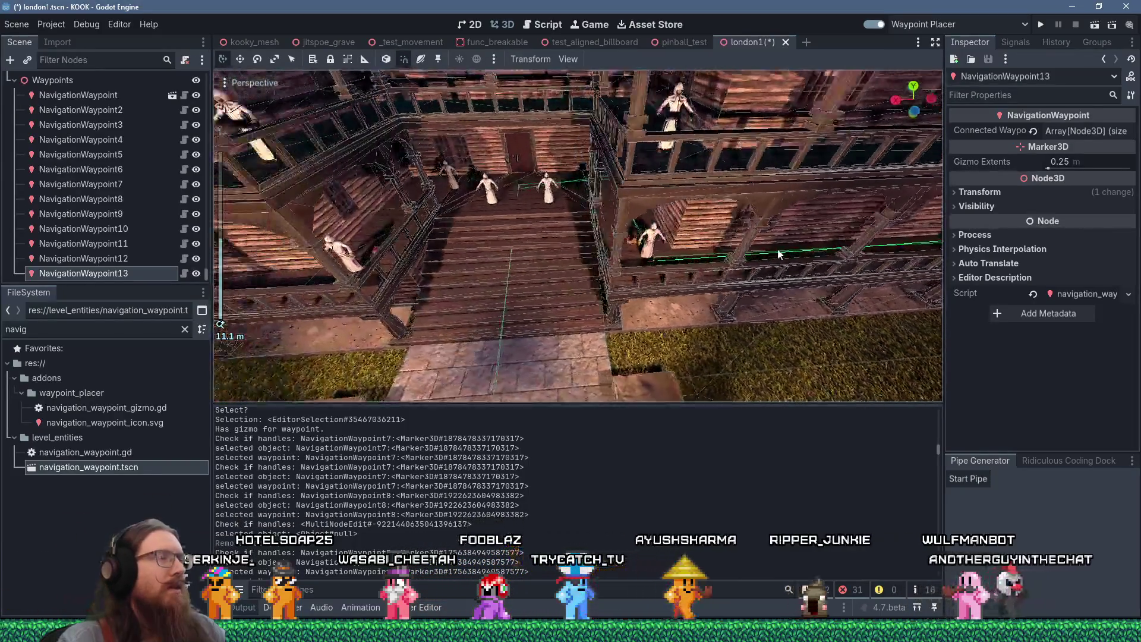
{"action": "scroll", "coordinate": [779, 255], "scroll_direction": "up", "scroll_amount": 10}
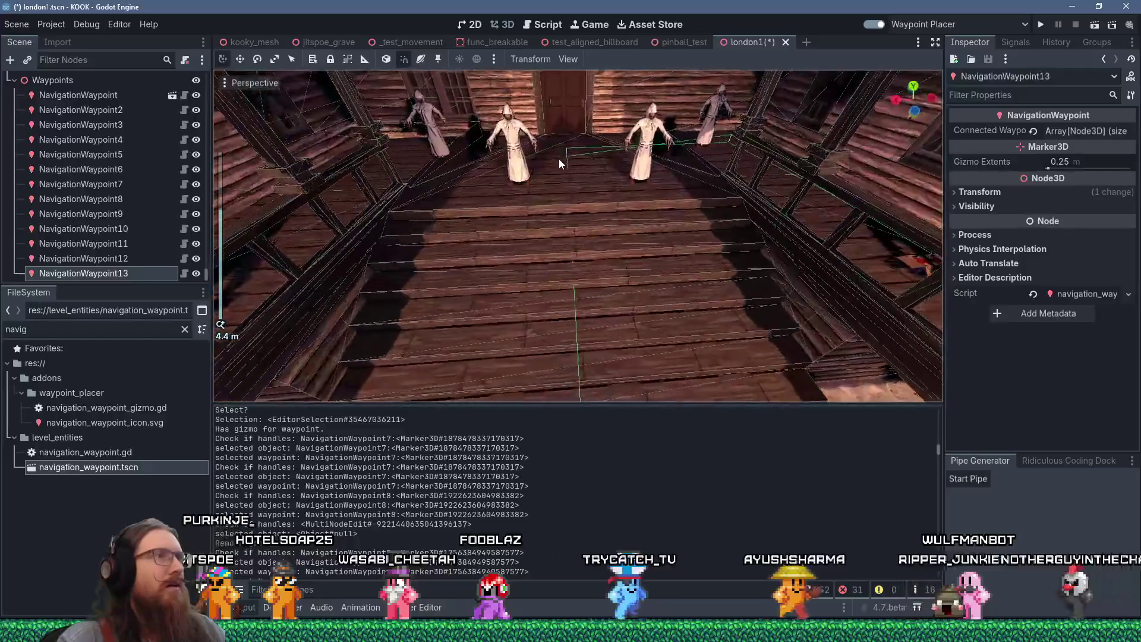
{"action": "left_click", "coordinate": [595, 161]}
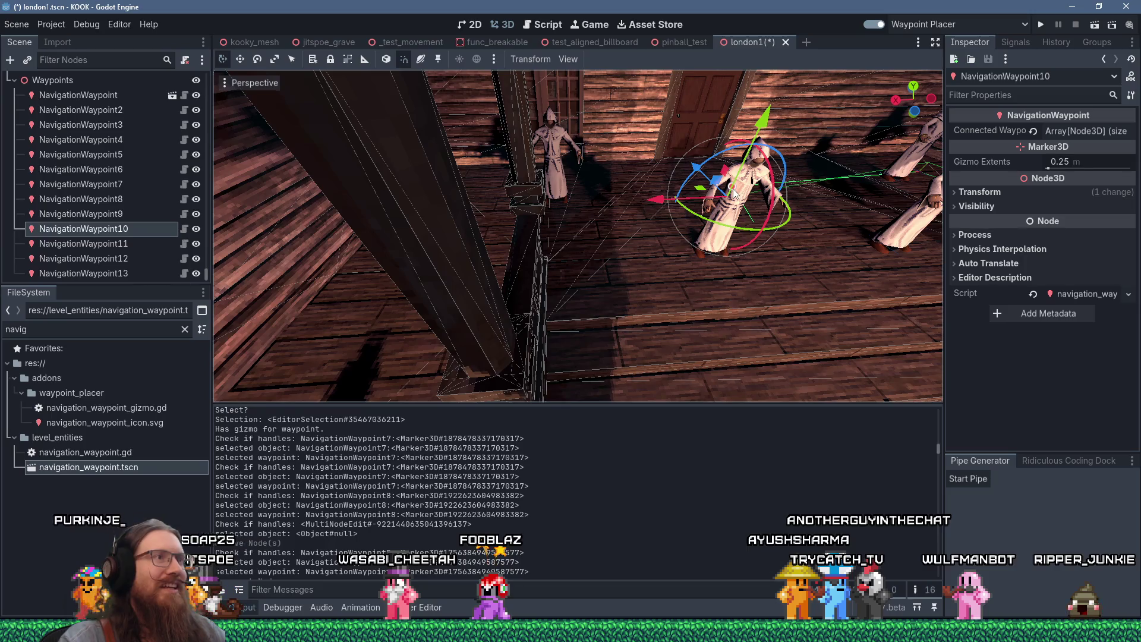
Step: Place waypoints 14 and 15 along the upper walkway
{"action": "mouse_move", "coordinate": [455, 193]}
{"action": "left_mouse_down"}
{"action": "mouse_move", "coordinate": [622, 195]}
{"action": "mouse_move", "coordinate": [726, 231]}
{"action": "mouse_move", "coordinate": [684, 208]}
{"action": "left_mouse_up"}
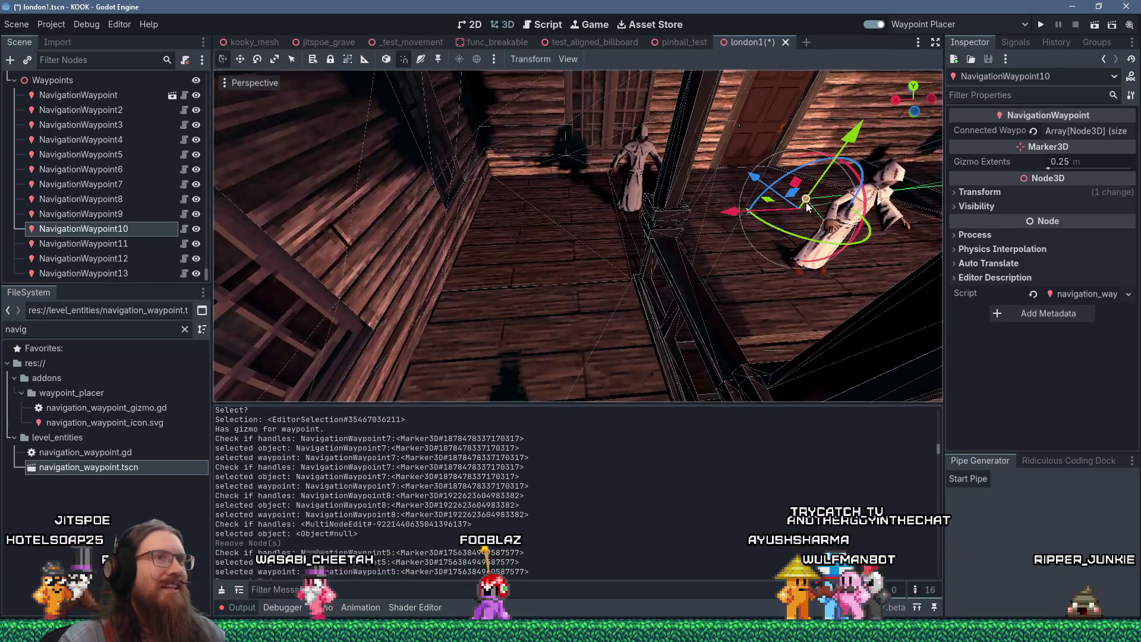
{"action": "left_click", "coordinate": [538, 205]}
{"action": "mouse_move", "coordinate": [543, 202]}
{"action": "left_mouse_down"}
{"action": "mouse_move", "coordinate": [385, 240]}
{"action": "mouse_move", "coordinate": [329, 234]}
{"action": "mouse_move", "coordinate": [468, 196]}
{"action": "mouse_move", "coordinate": [735, 173]}
{"action": "mouse_move", "coordinate": [612, 206]}
{"action": "mouse_move", "coordinate": [947, 209]}
{"action": "left_mouse_up"}
{"action": "scroll", "coordinate": [469, 196], "scroll_direction": "up", "scroll_amount": 2}
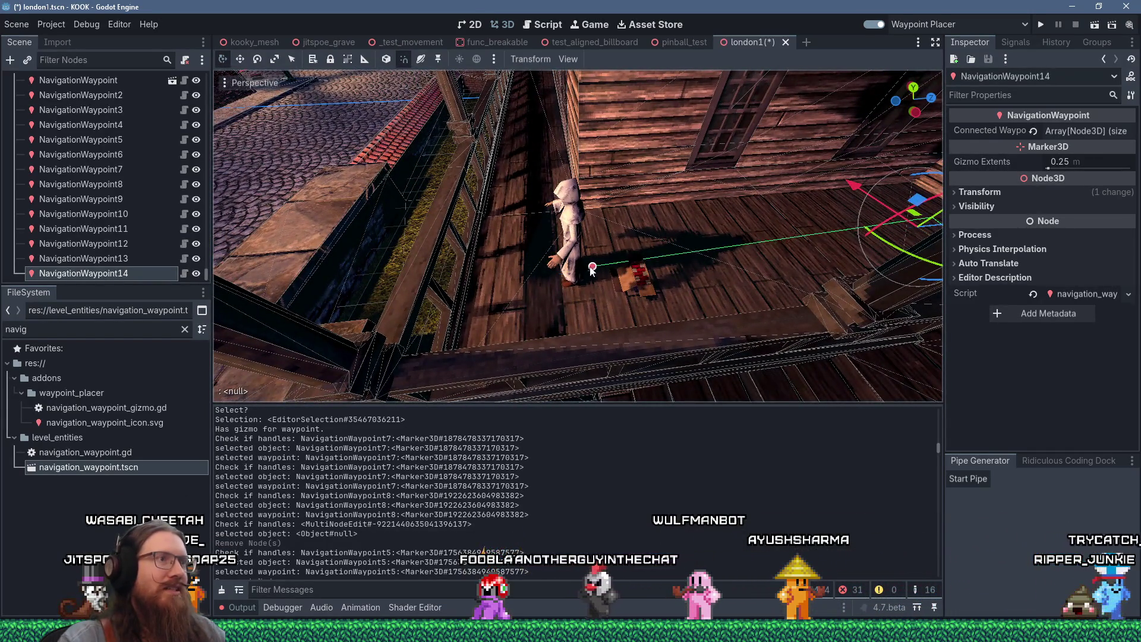
{"action": "left_click", "coordinate": [550, 268]}
{"action": "mouse_move", "coordinate": [521, 236]}
{"action": "left_mouse_down"}
{"action": "mouse_move", "coordinate": [709, 216]}
{"action": "mouse_move", "coordinate": [604, 180]}
{"action": "mouse_move", "coordinate": [547, 201]}
{"action": "mouse_move", "coordinate": [739, 239]}
{"action": "left_mouse_up"}
{"action": "scroll", "coordinate": [648, 186], "scroll_direction": "down", "scroll_amount": 2}
Step: Pull waypoint 16 out toward the street and reposition it with the move gizmo
{"action": "mouse_move", "coordinate": [814, 256]}
{"action": "left_mouse_down"}
{"action": "mouse_move", "coordinate": [381, 243]}
{"action": "mouse_move", "coordinate": [652, 274]}
{"action": "mouse_move", "coordinate": [776, 309]}
{"action": "left_mouse_up"}
{"action": "scroll", "coordinate": [776, 309], "scroll_direction": "down", "scroll_amount": 2}
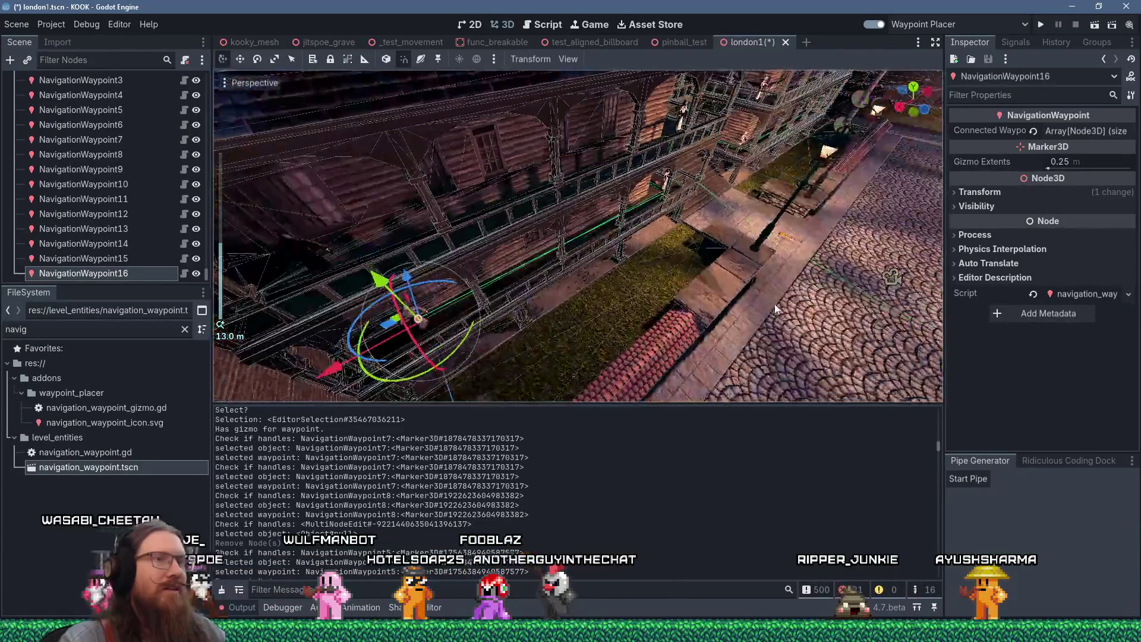
{"action": "scroll", "coordinate": [506, 280], "scroll_direction": "up", "scroll_amount": 5}
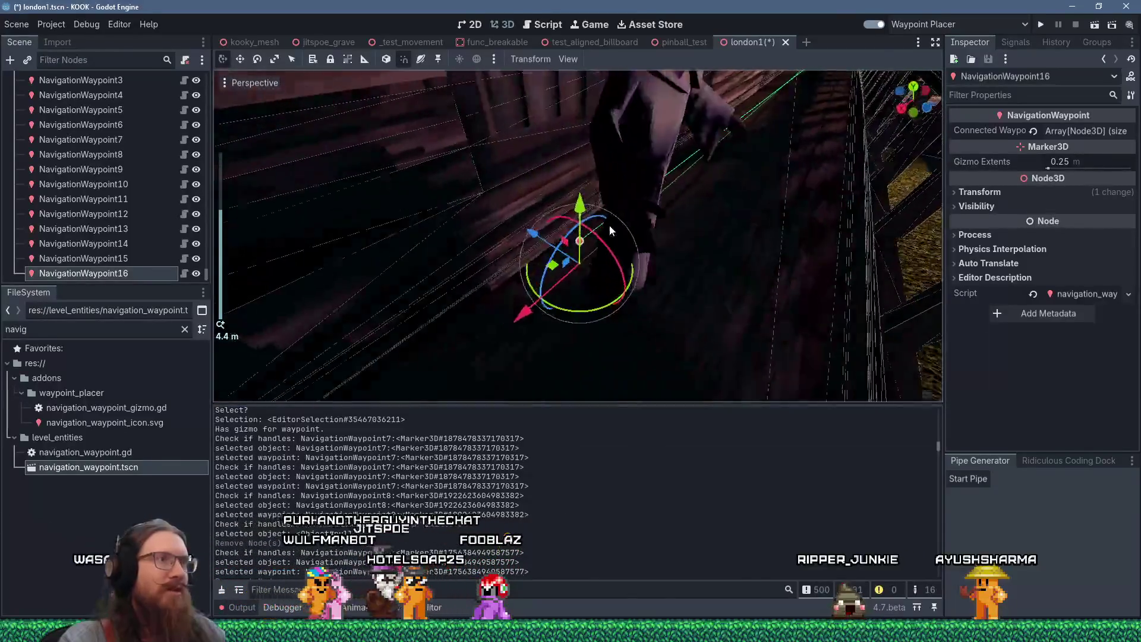
{"action": "mouse_move", "coordinate": [645, 221]}
{"action": "left_mouse_down"}
{"action": "mouse_move", "coordinate": [575, 230]}
{"action": "mouse_move", "coordinate": [669, 247]}
{"action": "mouse_move", "coordinate": [569, 257]}
{"action": "left_mouse_up"}
{"action": "scroll", "coordinate": [570, 258], "scroll_direction": "down", "scroll_amount": 10}
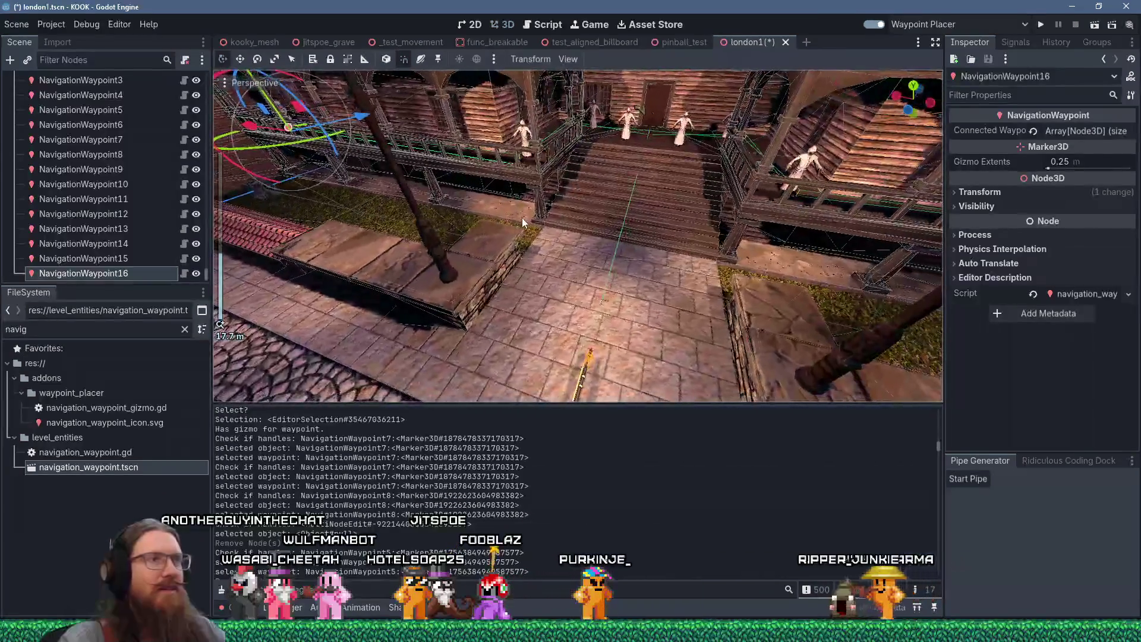
{"action": "scroll", "coordinate": [611, 238], "scroll_direction": "up", "scroll_amount": 4}
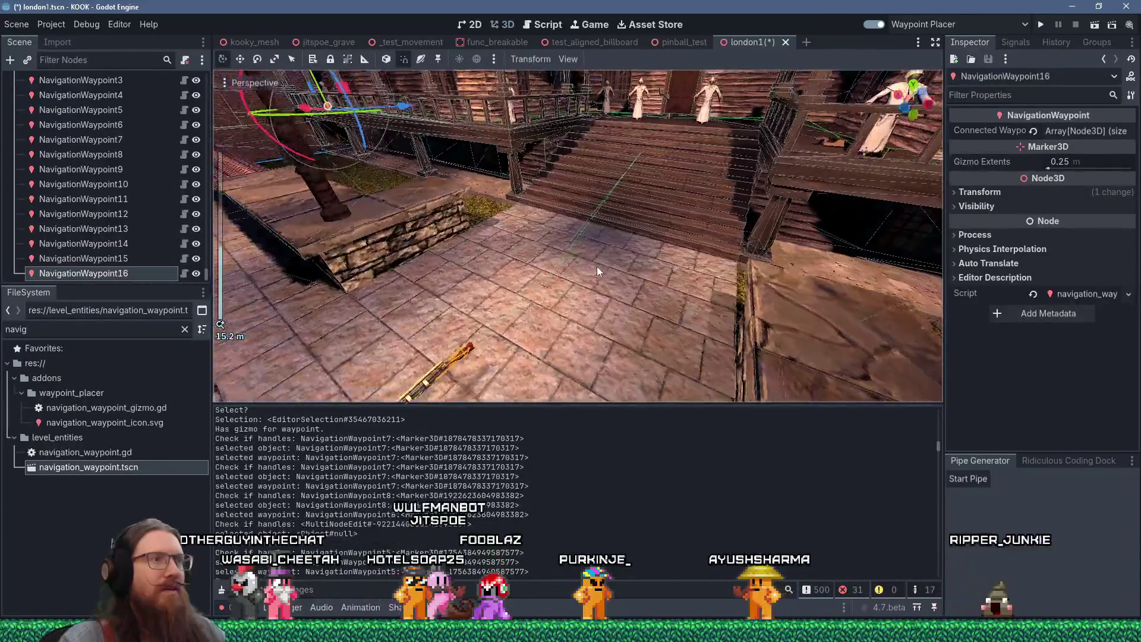
Step: Branch waypoint 17 off waypoint 9 into the grass courtyard
{"action": "left_click", "coordinate": [522, 273]}
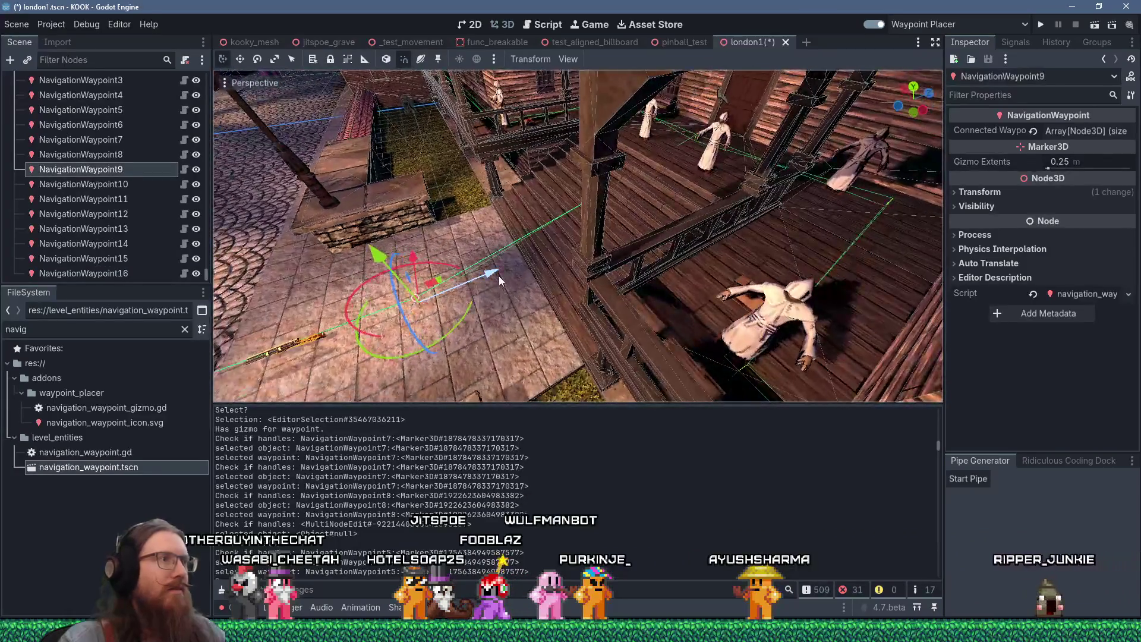
{"action": "left_click_drag", "start_coordinate": [559, 266], "coordinate": [765, 296]}
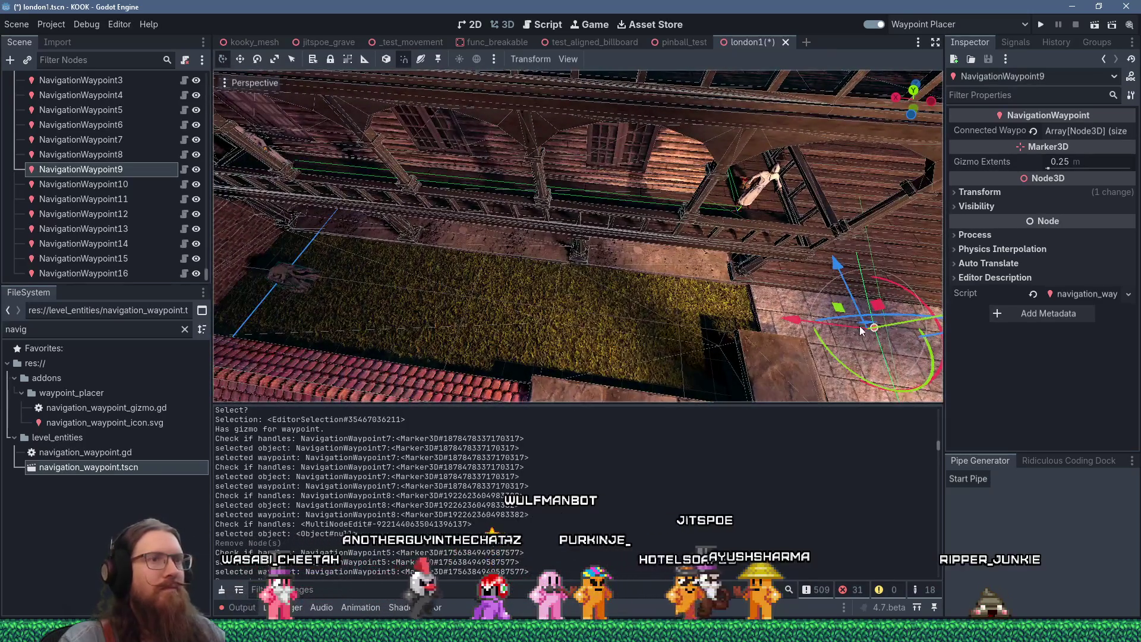
{"action": "left_click_drag", "start_coordinate": [874, 329], "coordinate": [376, 277]}
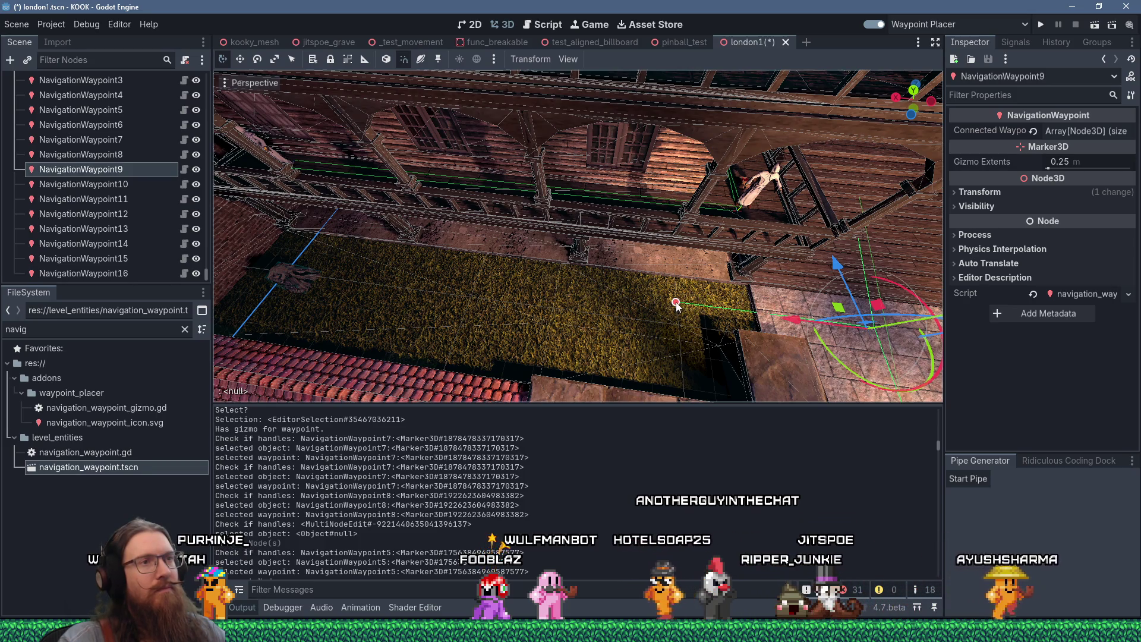
{"action": "left_click", "coordinate": [677, 304]}
{"action": "scroll", "coordinate": [735, 302], "scroll_direction": "down", "scroll_amount": 3}
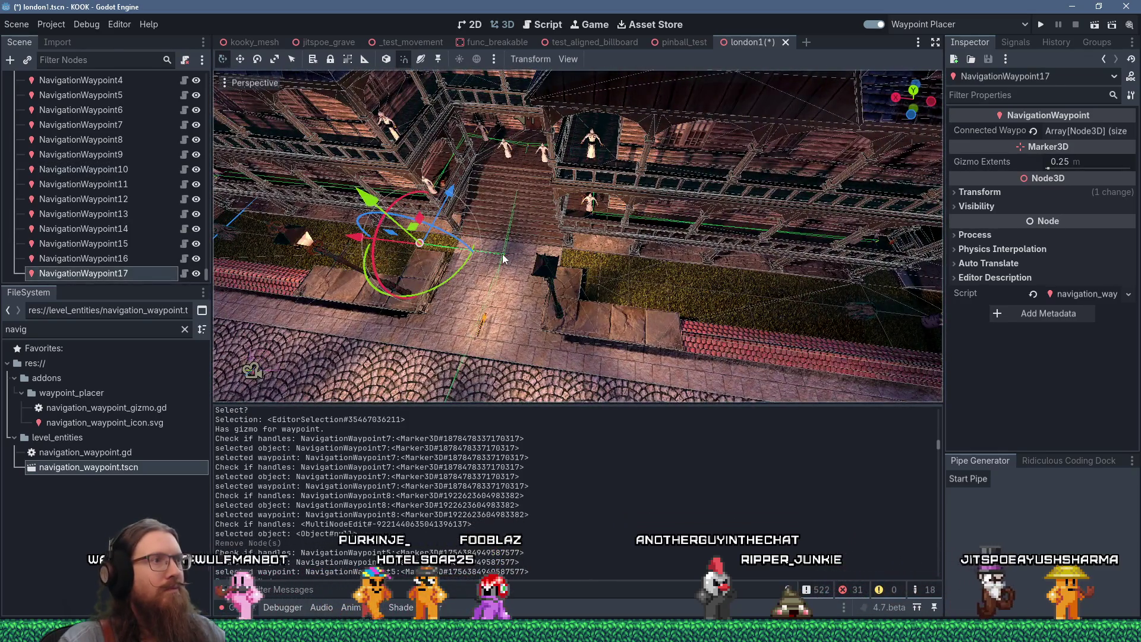
Step: Branch waypoint 18 from waypoint 9 and continue waypoints 19–21 past the tree onto the cobbled street
{"action": "left_click", "coordinate": [531, 256]}
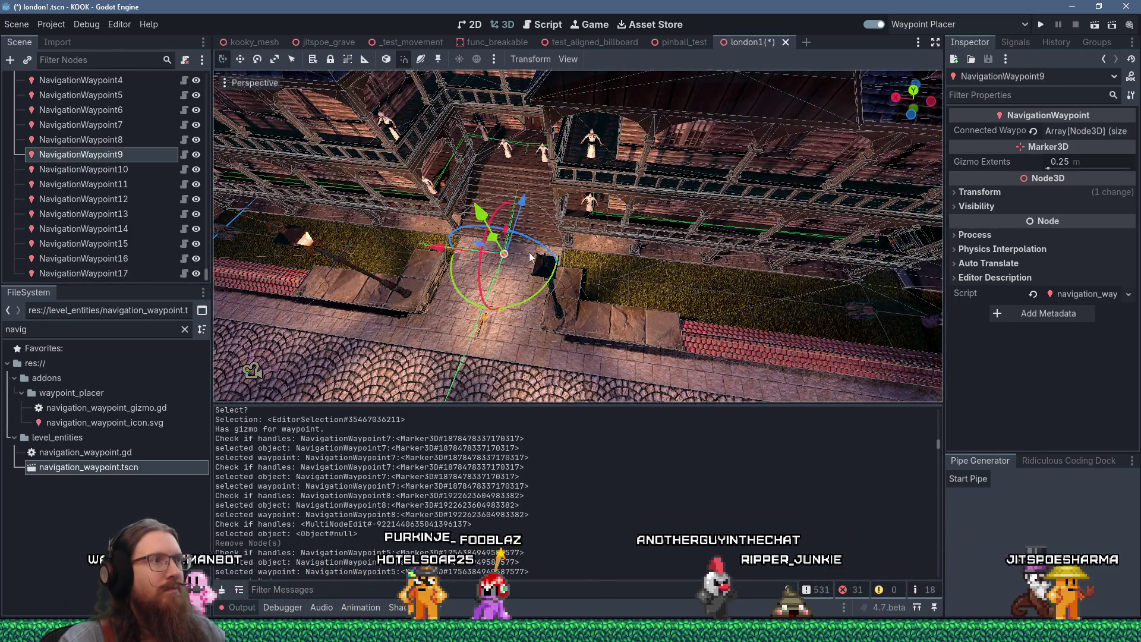
{"action": "left_click", "coordinate": [609, 268]}
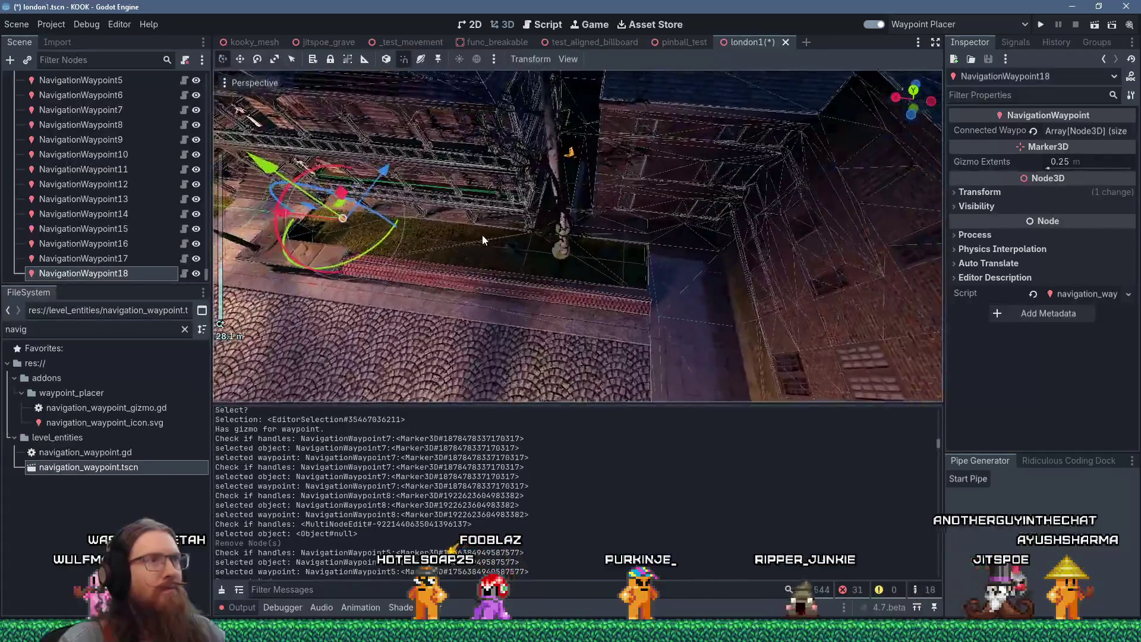
{"action": "scroll", "coordinate": [484, 235], "scroll_direction": "up", "scroll_amount": 2}
{"action": "mouse_move", "coordinate": [484, 235]}
{"action": "left_mouse_down"}
{"action": "mouse_move", "coordinate": [583, 217]}
{"action": "mouse_move", "coordinate": [401, 215]}
{"action": "left_mouse_up"}
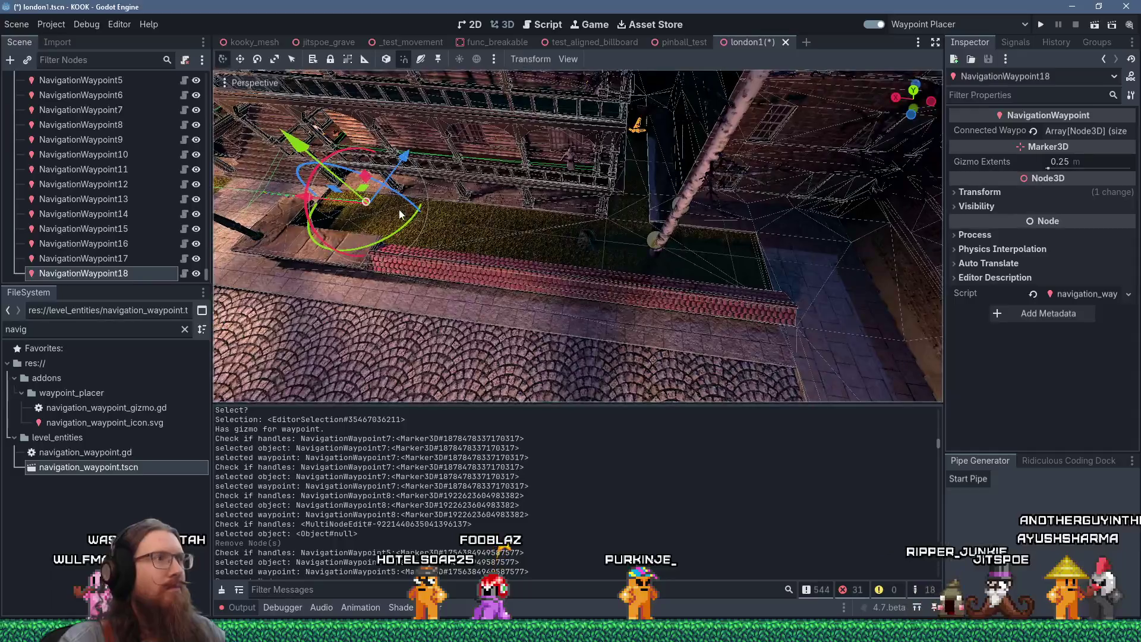
{"action": "left_click", "coordinate": [628, 232]}
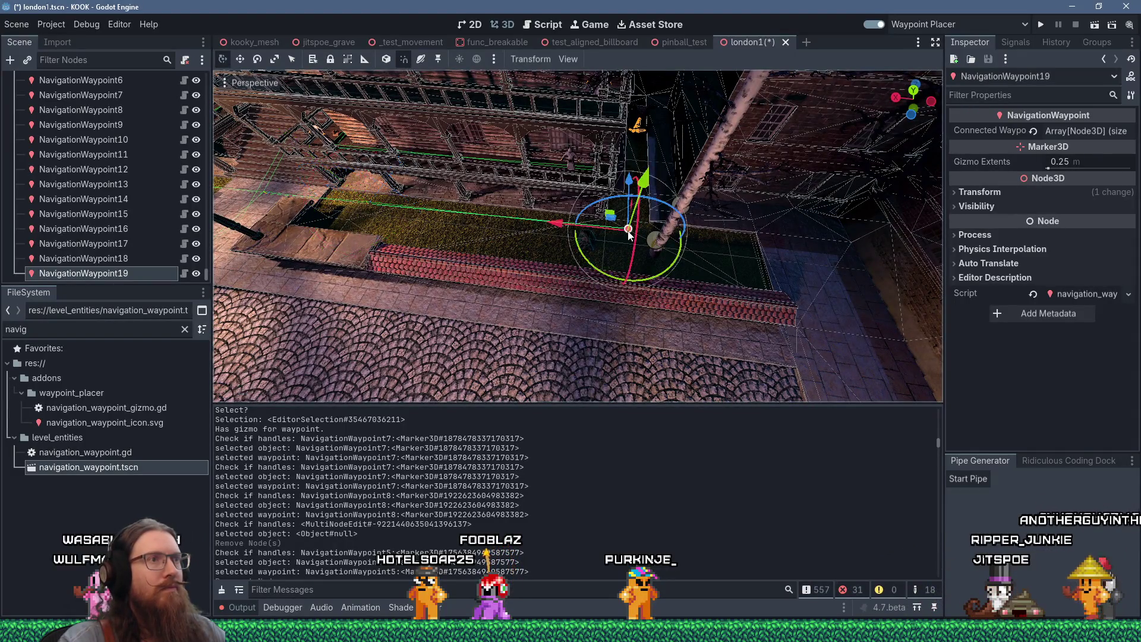
{"action": "mouse_move", "coordinate": [628, 231]}
{"action": "left_mouse_down"}
{"action": "mouse_move", "coordinate": [512, 230]}
{"action": "mouse_move", "coordinate": [649, 241]}
{"action": "mouse_move", "coordinate": [623, 239]}
{"action": "left_mouse_up"}
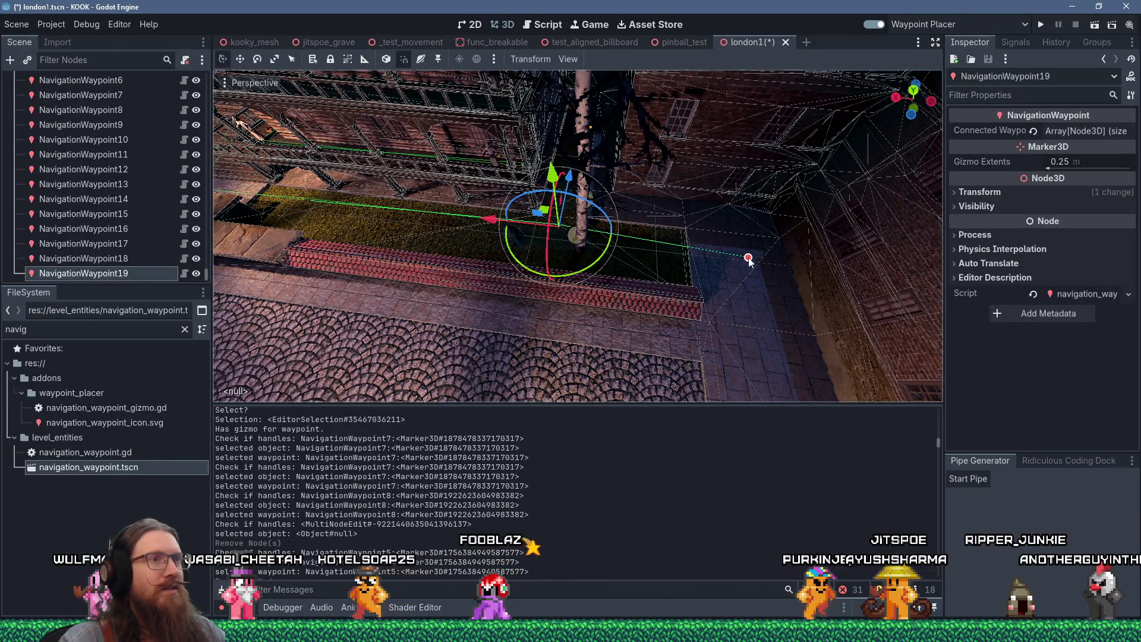
{"action": "left_click", "coordinate": [768, 291]}
{"action": "scroll", "coordinate": [768, 291], "scroll_direction": "down", "scroll_amount": 5}
{"action": "mouse_move", "coordinate": [768, 290]}
{"action": "left_mouse_down"}
{"action": "mouse_move", "coordinate": [758, 253]}
{"action": "mouse_move", "coordinate": [732, 227]}
{"action": "left_mouse_up"}
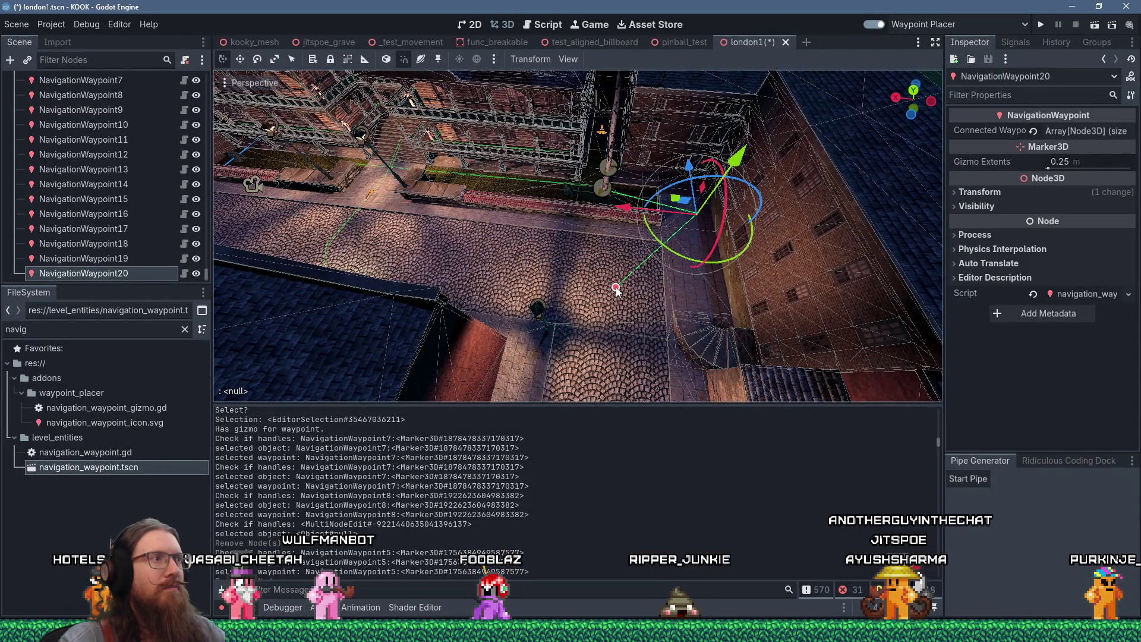
{"action": "mouse_move", "coordinate": [583, 282]}
{"action": "left_mouse_down"}
{"action": "mouse_move", "coordinate": [459, 288]}
{"action": "mouse_move", "coordinate": [738, 190]}
{"action": "left_mouse_up"}
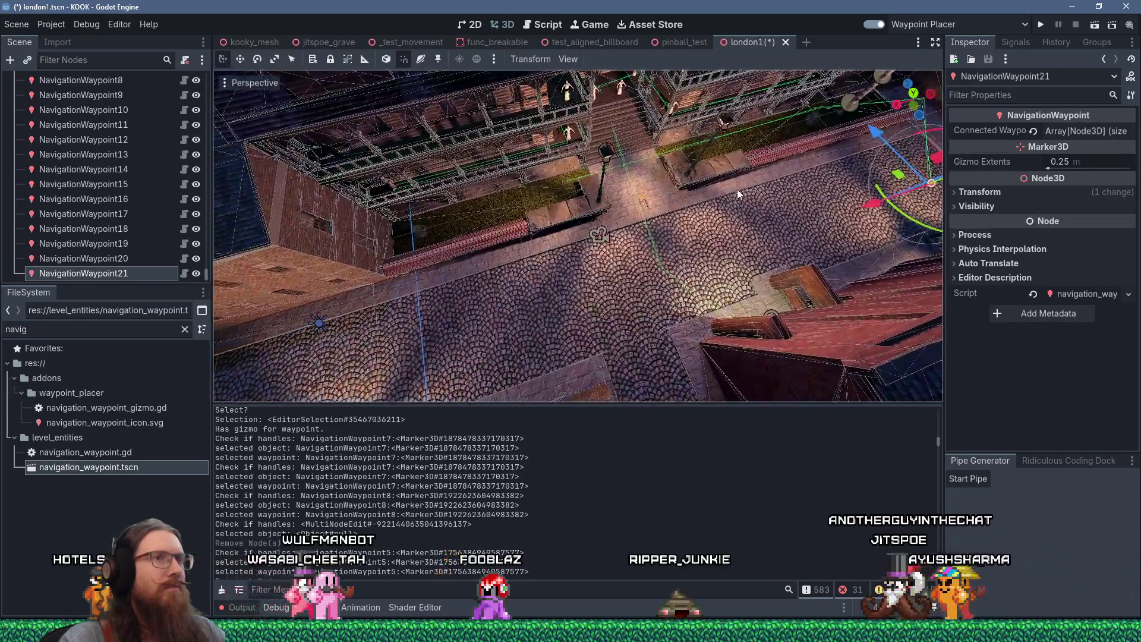
Step: Select NavigationWaypoint8 and move it -2.75 along X
{"action": "left_click", "coordinate": [662, 266]}
{"action": "left_click_drag", "start_coordinate": [662, 267], "coordinate": [635, 293]}
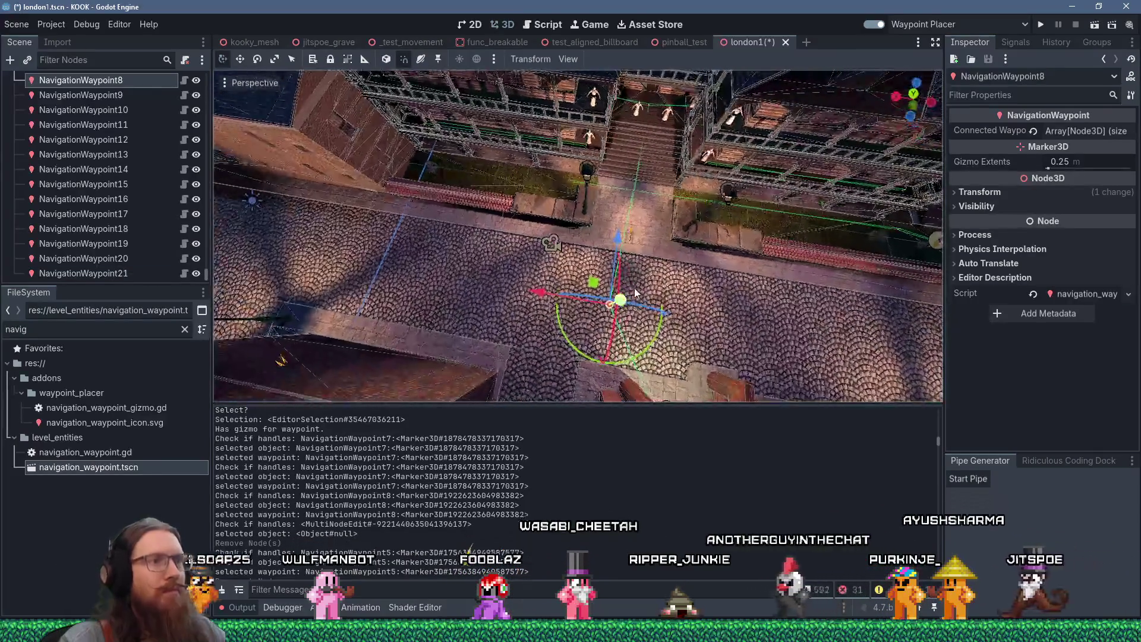
{"action": "scroll", "coordinate": [635, 293], "scroll_direction": "up", "scroll_amount": 4}
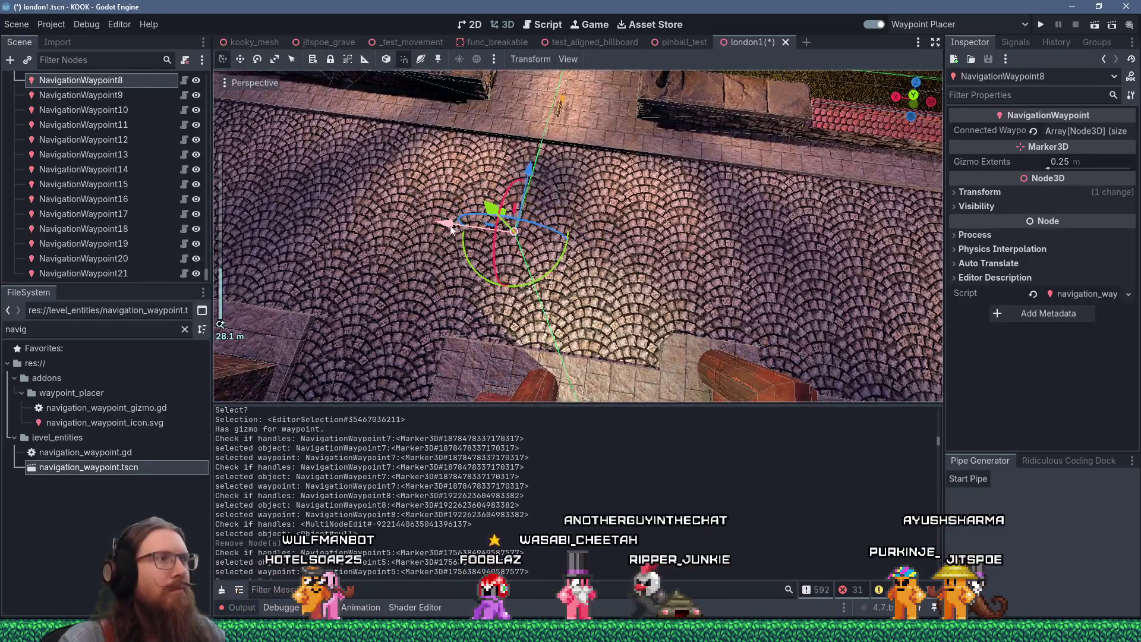
{"action": "left_click_drag", "start_coordinate": [451, 229], "coordinate": [755, 248]}
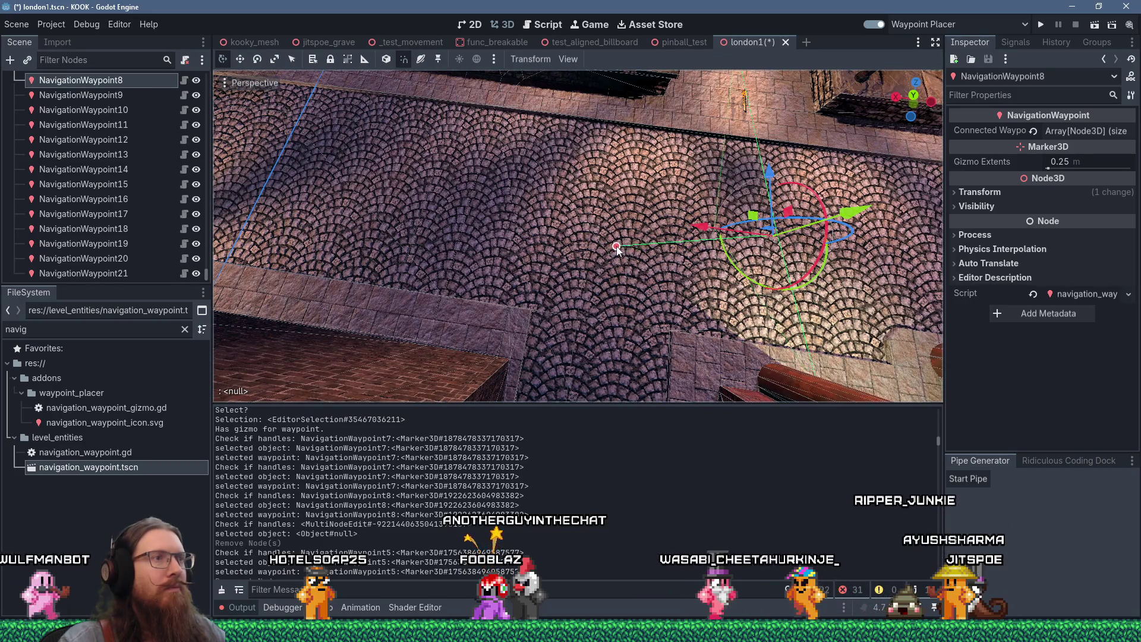
Step: Branch waypoints 22–24 from waypoint 8 down the street
{"action": "left_click", "coordinate": [612, 241]}
{"action": "scroll", "coordinate": [612, 242], "scroll_direction": "down", "scroll_amount": 5}
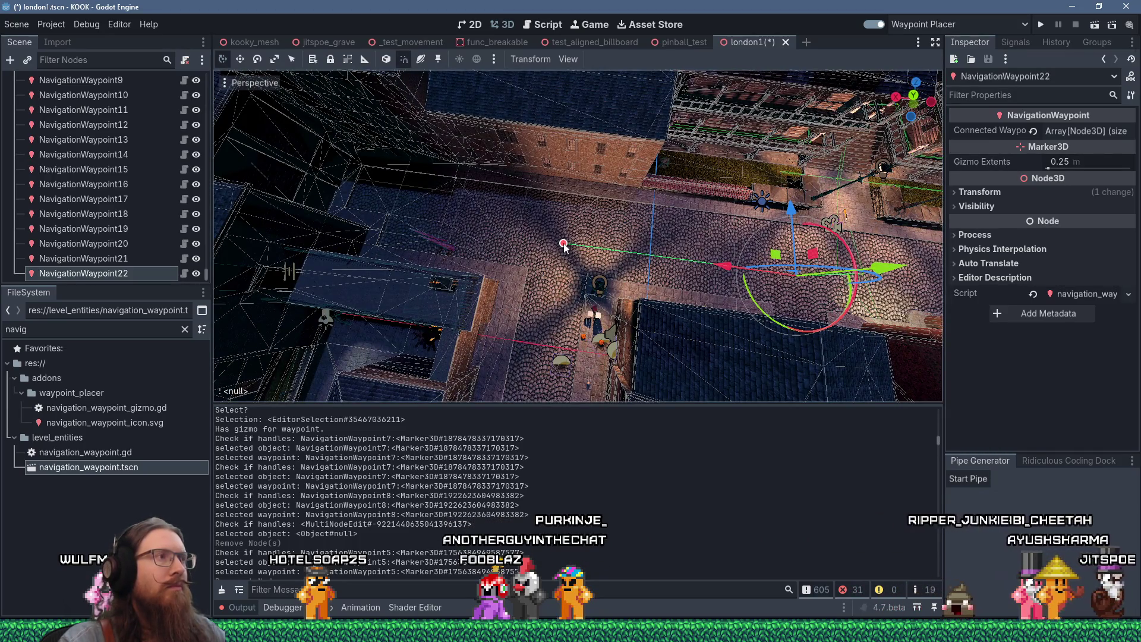
{"action": "left_click", "coordinate": [565, 245]}
{"action": "mouse_move", "coordinate": [564, 245]}
{"action": "left_mouse_down"}
{"action": "mouse_move", "coordinate": [571, 233]}
{"action": "mouse_move", "coordinate": [598, 262]}
{"action": "left_mouse_up"}
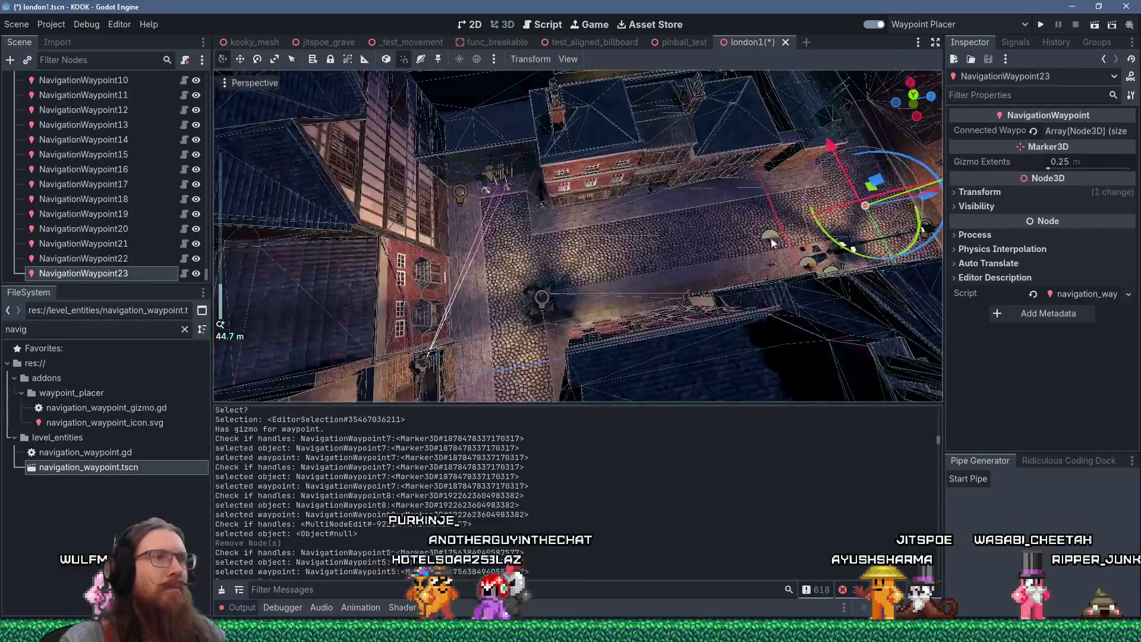
{"action": "left_click", "coordinate": [510, 256]}
{"action": "mouse_move", "coordinate": [510, 255]}
{"action": "left_mouse_down"}
{"action": "mouse_move", "coordinate": [426, 283]}
{"action": "mouse_move", "coordinate": [716, 222]}
{"action": "mouse_move", "coordinate": [758, 185]}
{"action": "left_mouse_up"}
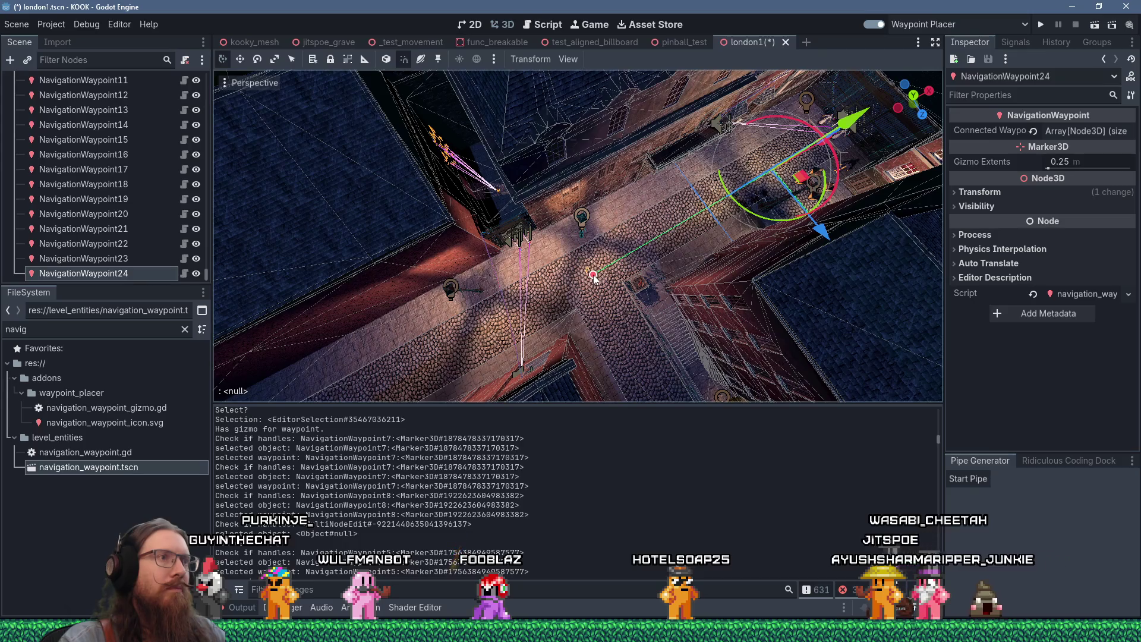
Step: Place the final waypoints up to NavigationWaypoint26 at the street's far end and frame it with F
{"action": "scroll", "coordinate": [597, 276], "scroll_direction": "down", "scroll_amount": 3}
{"action": "left_click_drag", "start_coordinate": [597, 276], "coordinate": [739, 219]}
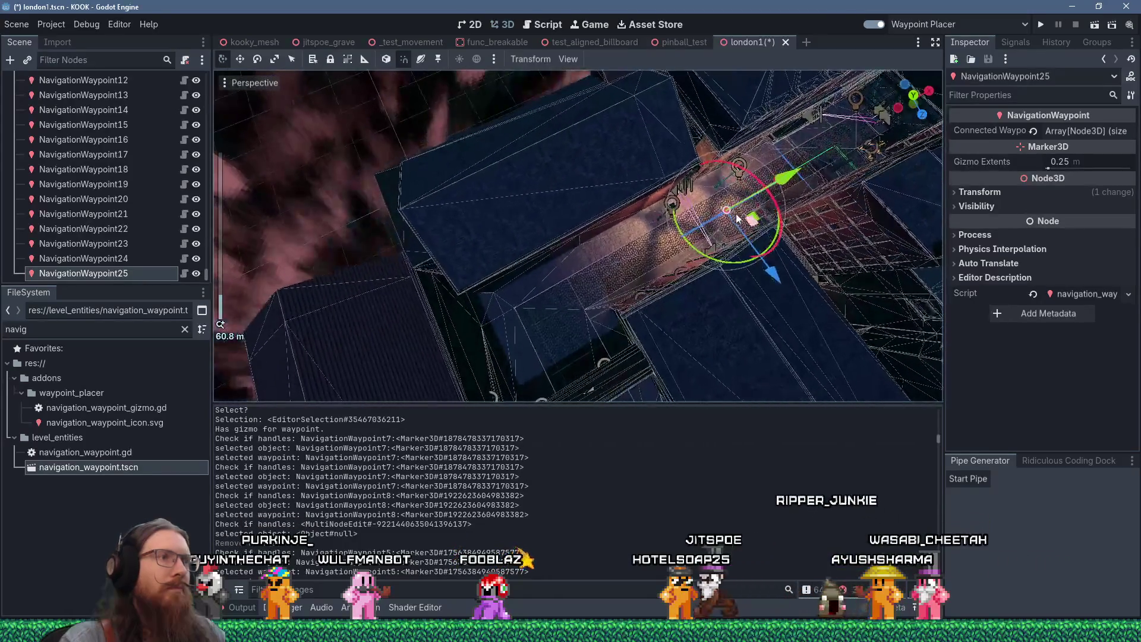
{"action": "left_click", "coordinate": [565, 309]}
{"action": "mouse_move", "coordinate": [565, 309]}
{"action": "left_mouse_down"}
{"action": "mouse_move", "coordinate": [430, 294]}
{"action": "mouse_move", "coordinate": [605, 216]}
{"action": "mouse_move", "coordinate": [524, 268]}
{"action": "mouse_move", "coordinate": [543, 230]}
{"action": "mouse_move", "coordinate": [487, 199]}
{"action": "mouse_move", "coordinate": [502, 247]}
{"action": "left_mouse_up"}
{"action": "scroll", "coordinate": [524, 268], "scroll_direction": "down", "scroll_amount": 3}
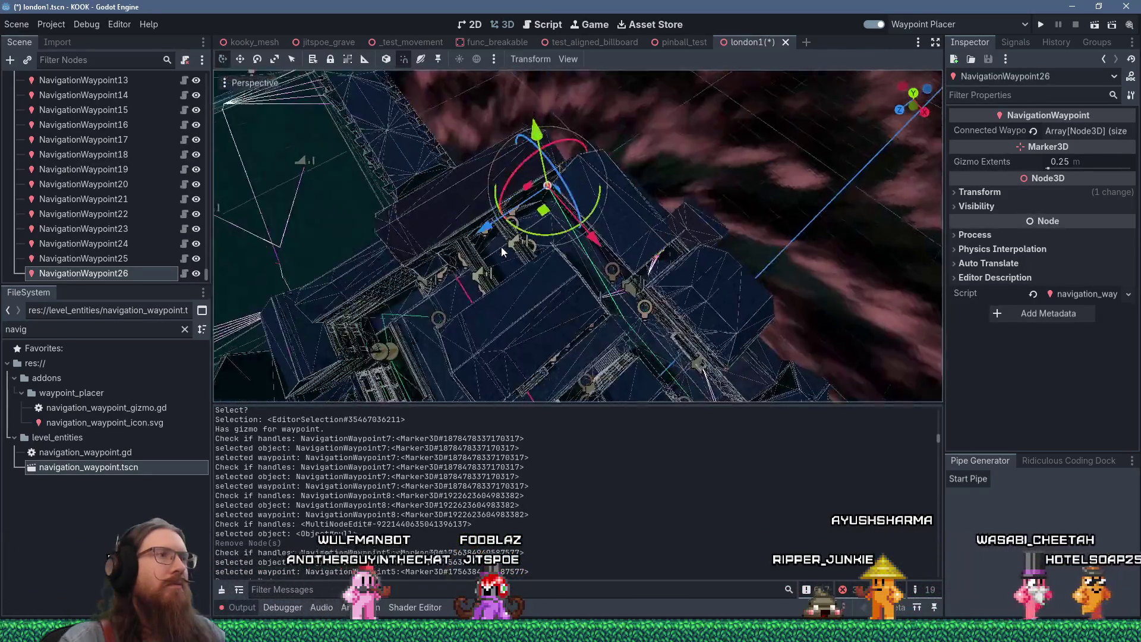
{"action": "scroll", "coordinate": [509, 242], "scroll_direction": "up", "scroll_amount": 5}
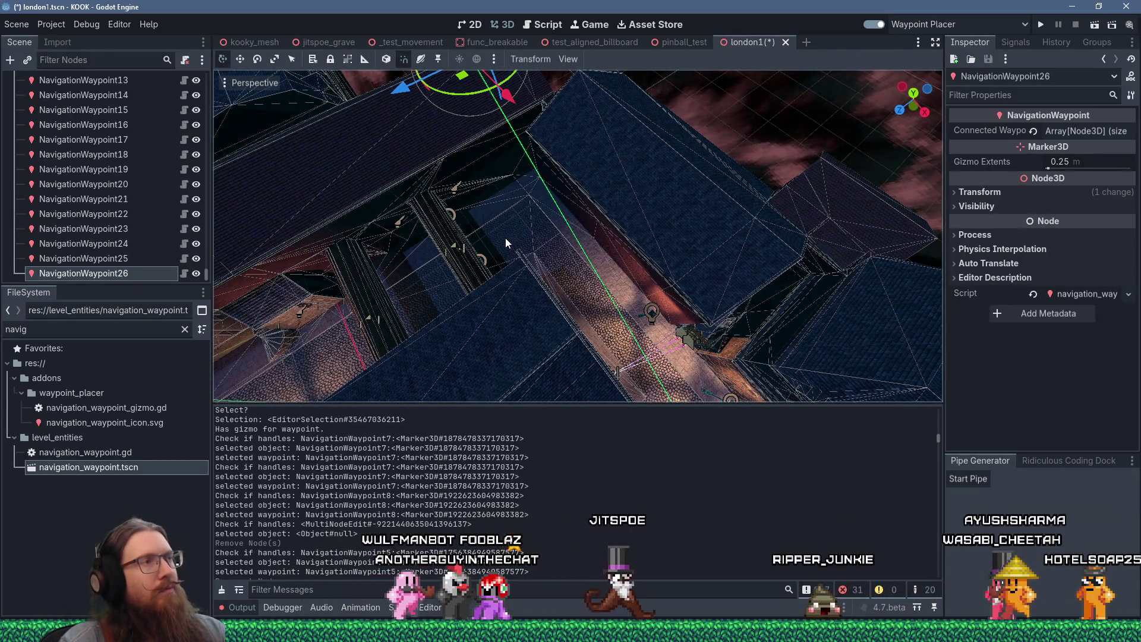
{"action": "key", "text": "f"}
{"action": "scroll", "coordinate": [506, 240], "scroll_direction": "down", "scroll_amount": 6}
{"action": "scroll", "coordinate": [509, 238], "scroll_direction": "up", "scroll_amount": 8}
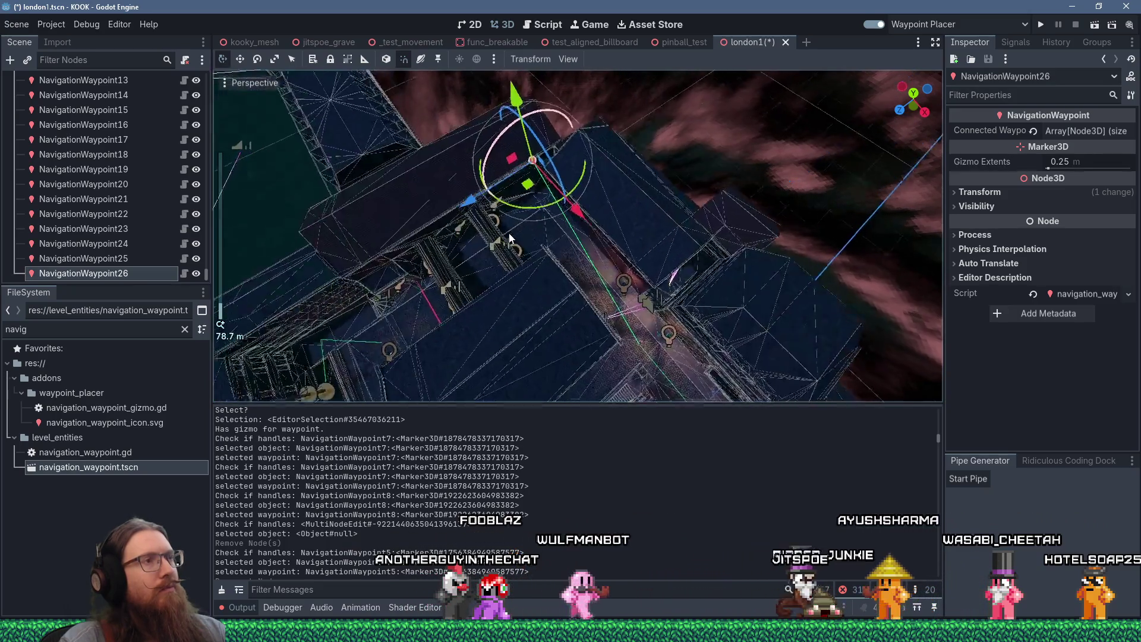
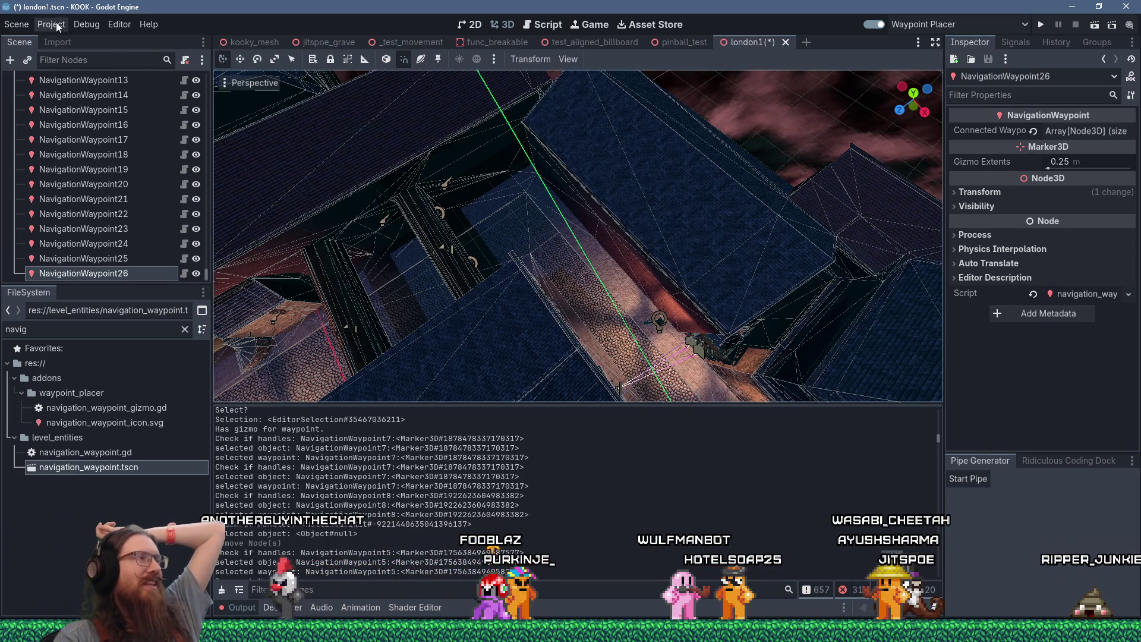
Step: Frame the cobbled street and select NavigationWaypoint25
{"action": "left_click_drag", "start_coordinate": [528, 224], "coordinate": [515, 223]}
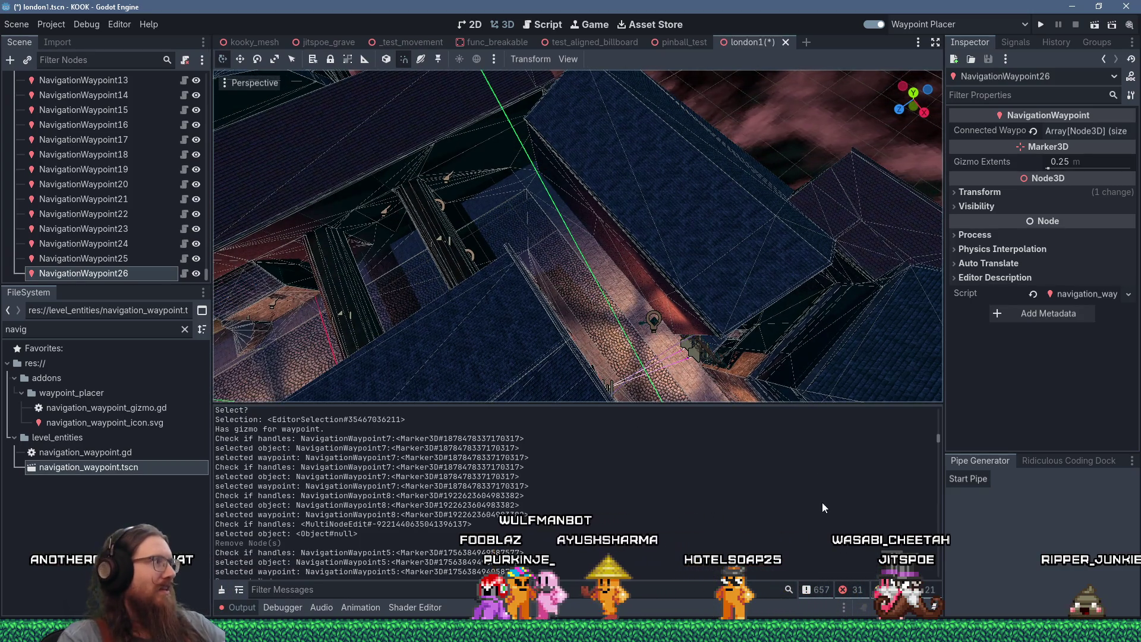
{"action": "scroll", "coordinate": [937, 454], "scroll_direction": "down", "scroll_amount": 15}
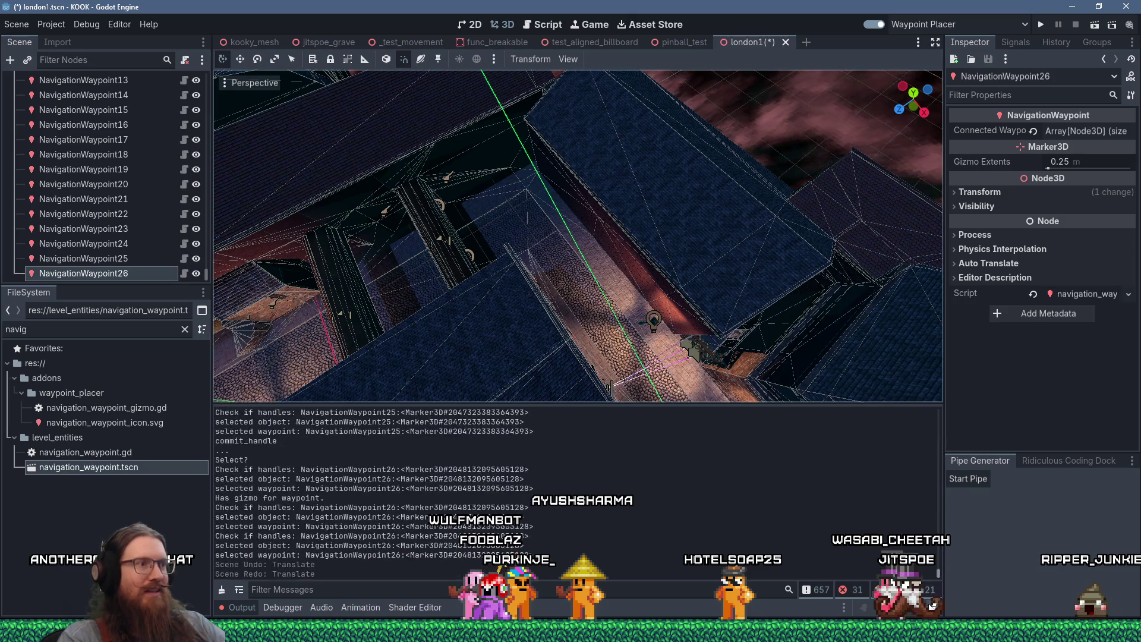
{"action": "scroll", "coordinate": [521, 230], "scroll_direction": "down", "scroll_amount": 3}
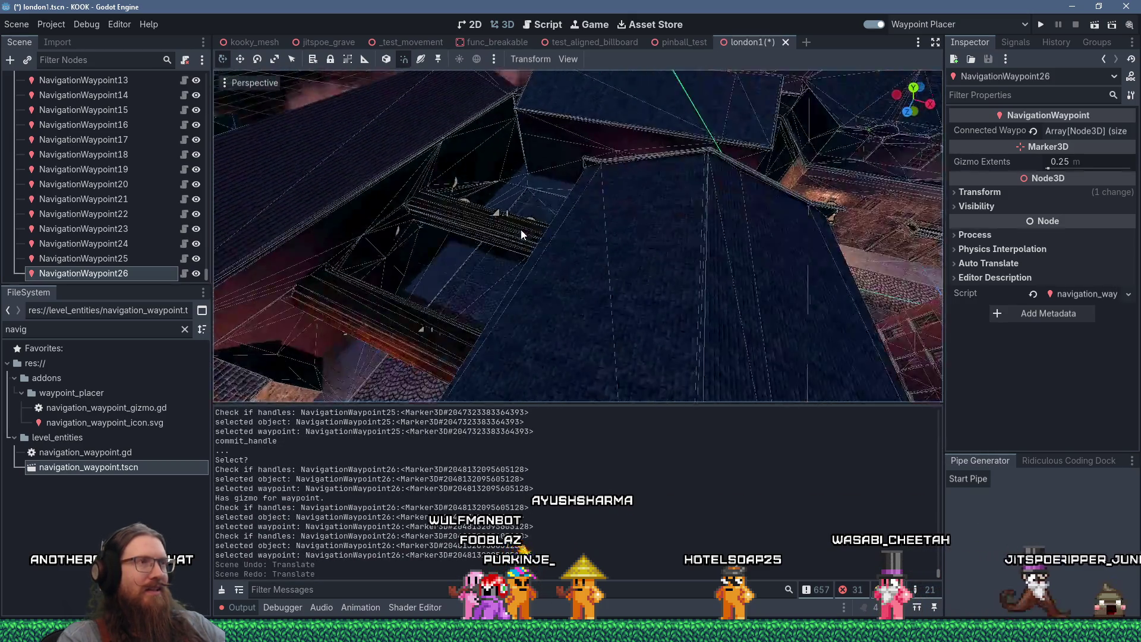
{"action": "mouse_move", "coordinate": [521, 229]}
{"action": "left_mouse_down"}
{"action": "mouse_move", "coordinate": [519, 270]}
{"action": "mouse_move", "coordinate": [569, 312]}
{"action": "mouse_move", "coordinate": [551, 281]}
{"action": "left_mouse_up"}
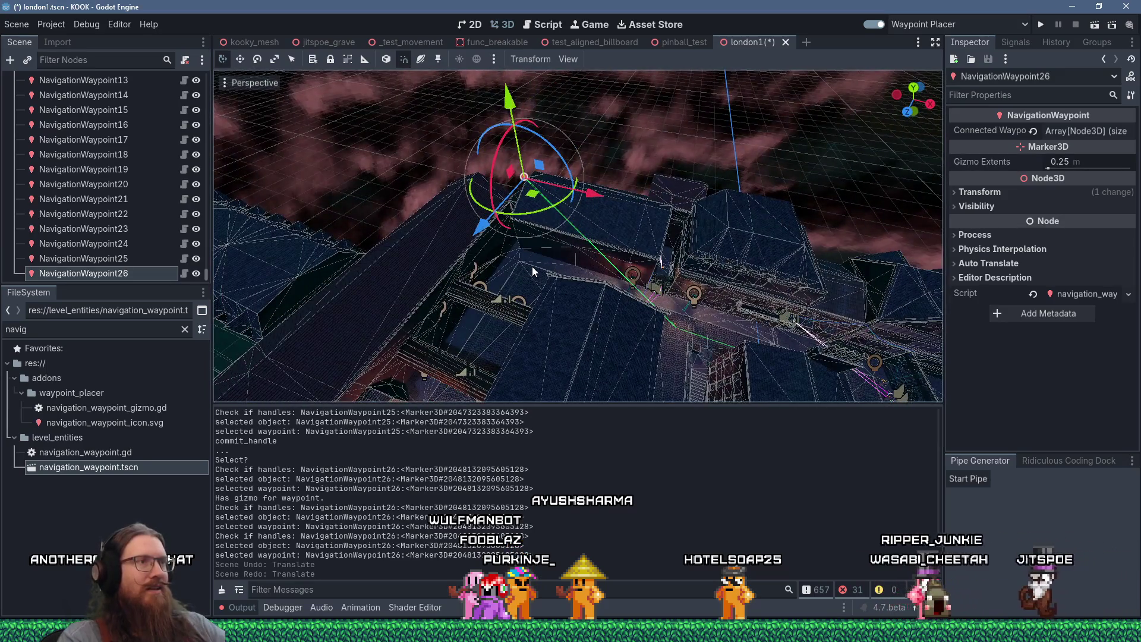
{"action": "scroll", "coordinate": [536, 265], "scroll_direction": "up", "scroll_amount": 4}
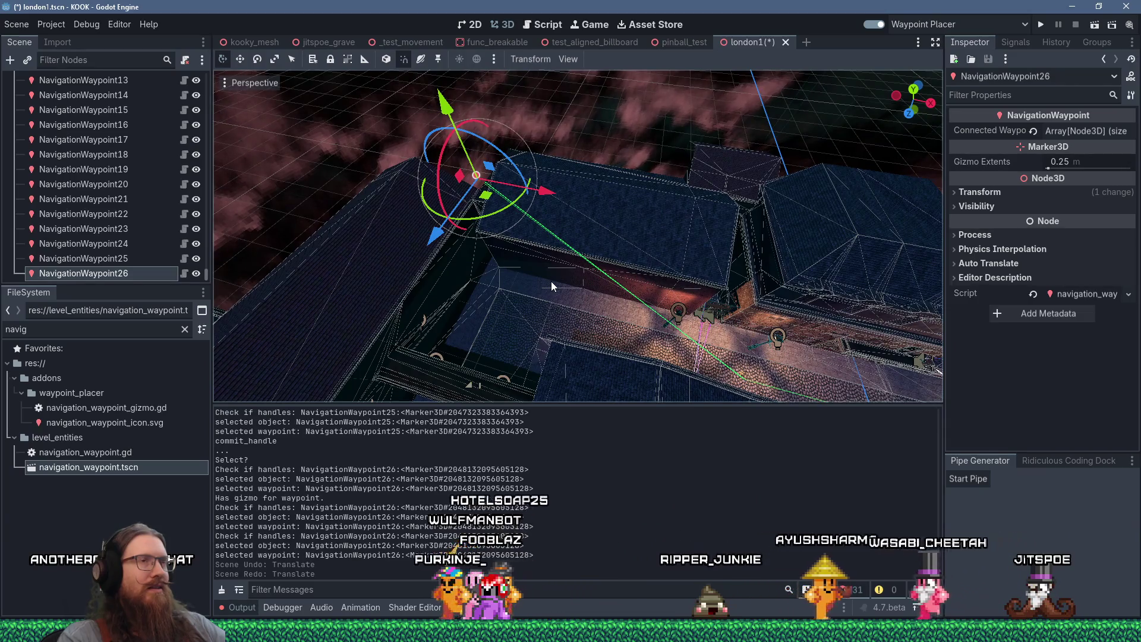
{"action": "mouse_move", "coordinate": [551, 281]}
{"action": "left_mouse_down"}
{"action": "mouse_move", "coordinate": [655, 245]}
{"action": "mouse_move", "coordinate": [565, 254]}
{"action": "mouse_move", "coordinate": [556, 283]}
{"action": "left_mouse_up"}
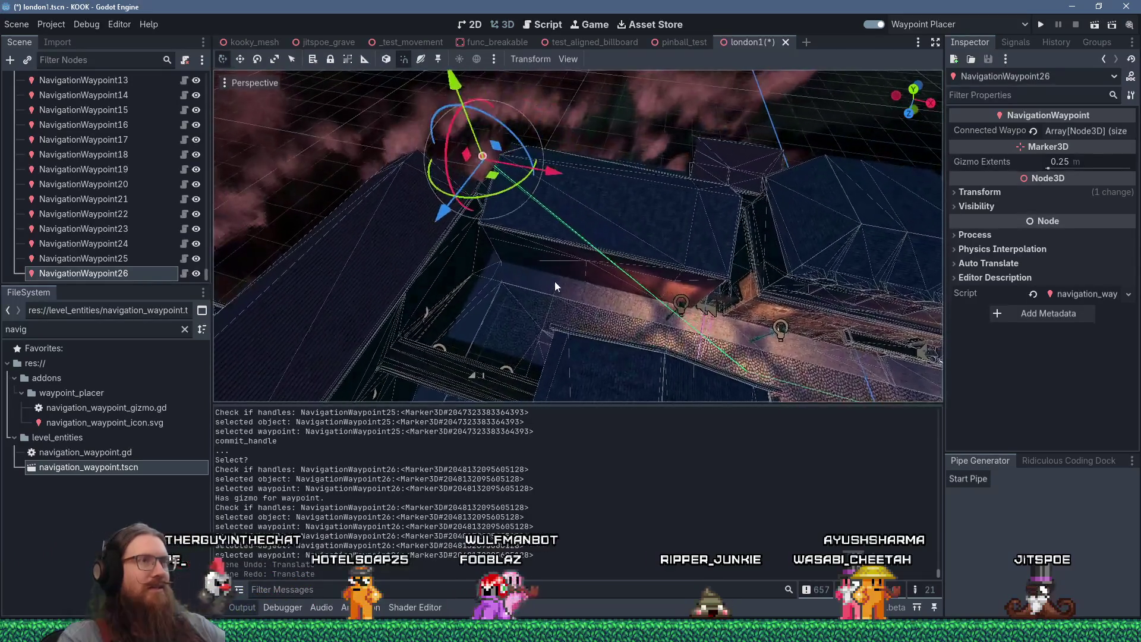
{"action": "scroll", "coordinate": [555, 280], "scroll_direction": "down", "scroll_amount": 5}
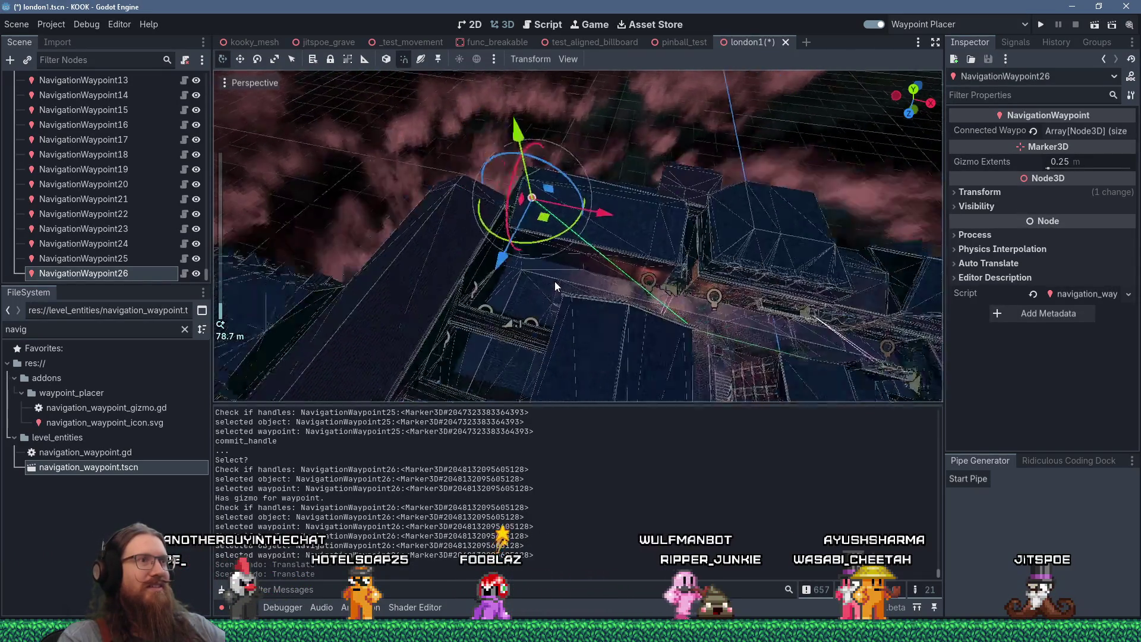
{"action": "mouse_move", "coordinate": [554, 281]}
{"action": "left_mouse_down"}
{"action": "mouse_move", "coordinate": [529, 306]}
{"action": "mouse_move", "coordinate": [634, 366]}
{"action": "mouse_move", "coordinate": [644, 355]}
{"action": "left_mouse_up"}
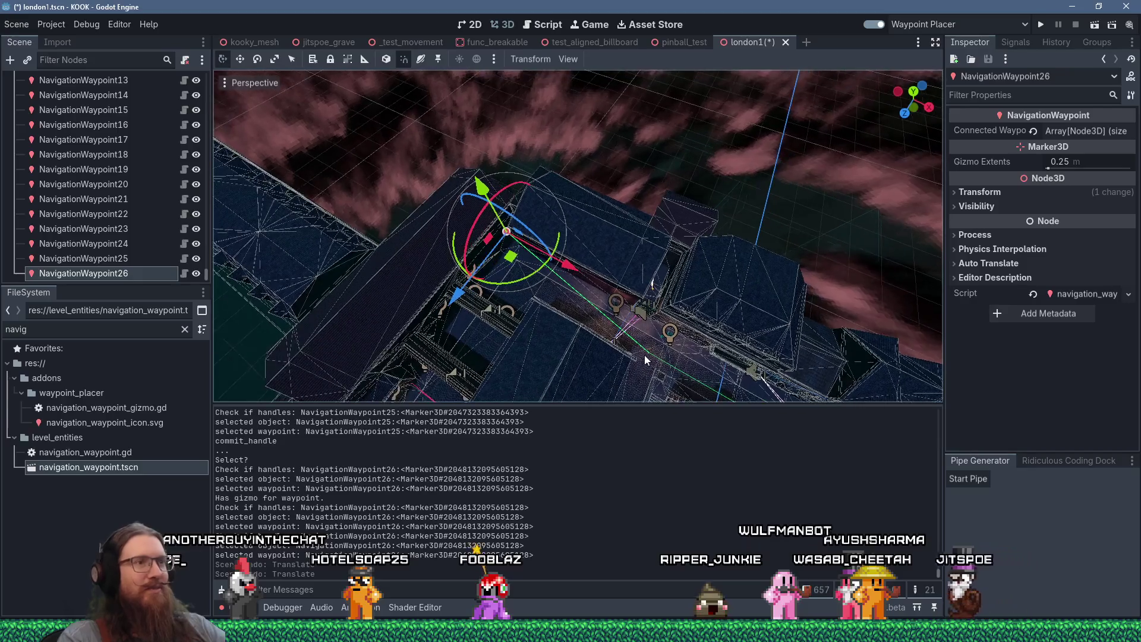
{"action": "scroll", "coordinate": [653, 362], "scroll_direction": "up", "scroll_amount": 6}
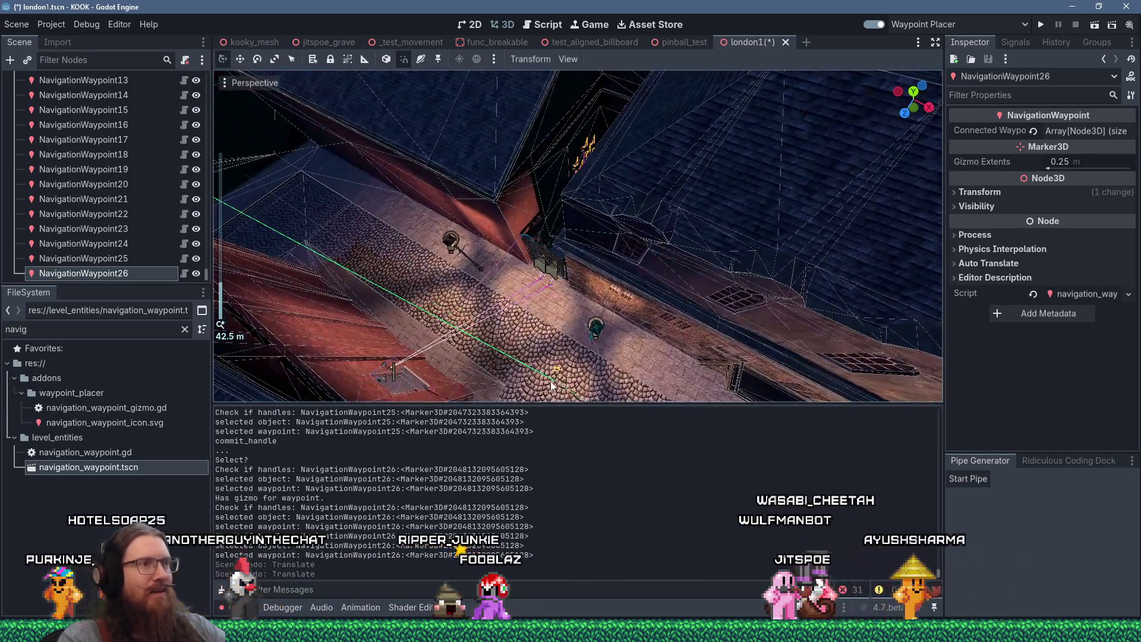
{"action": "left_click", "coordinate": [553, 379]}
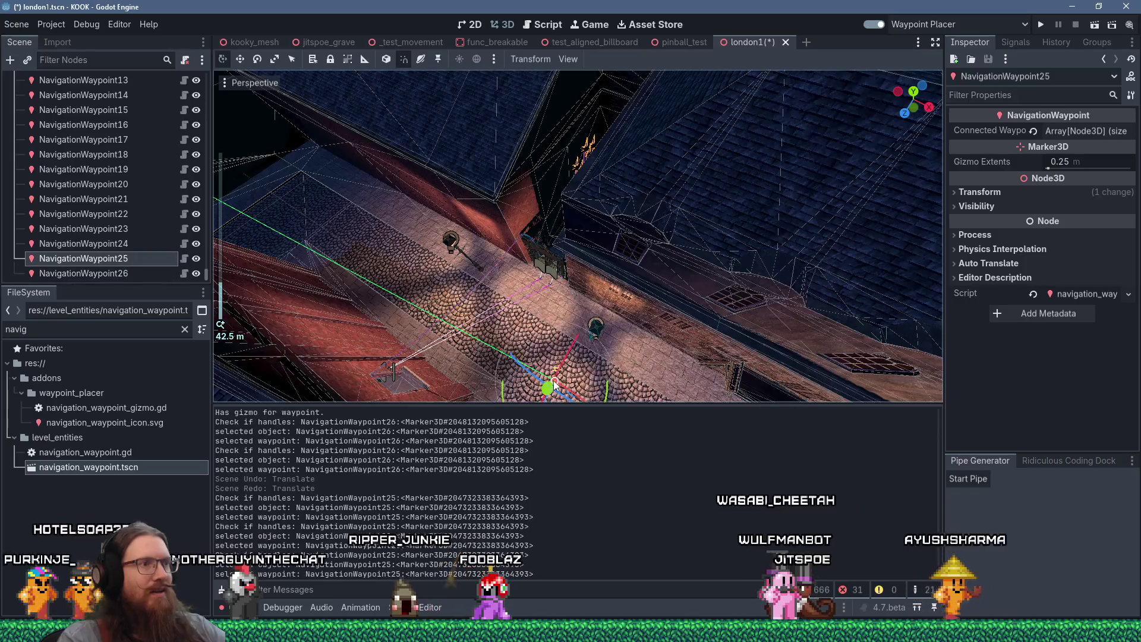
Step: Place NavigationWaypoint27 further along the street, connected from NavigationWaypoint25
{"action": "scroll", "coordinate": [556, 357], "scroll_direction": "down", "scroll_amount": 8}
{"action": "scroll", "coordinate": [568, 333], "scroll_direction": "up", "scroll_amount": 5}
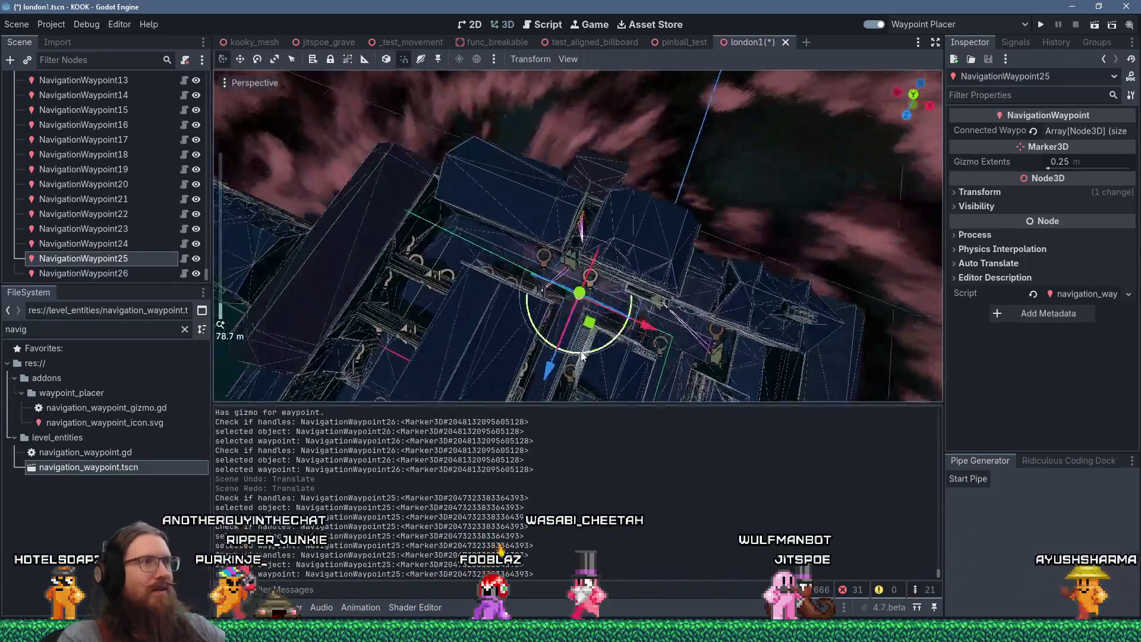
{"action": "left_click", "coordinate": [426, 262]}
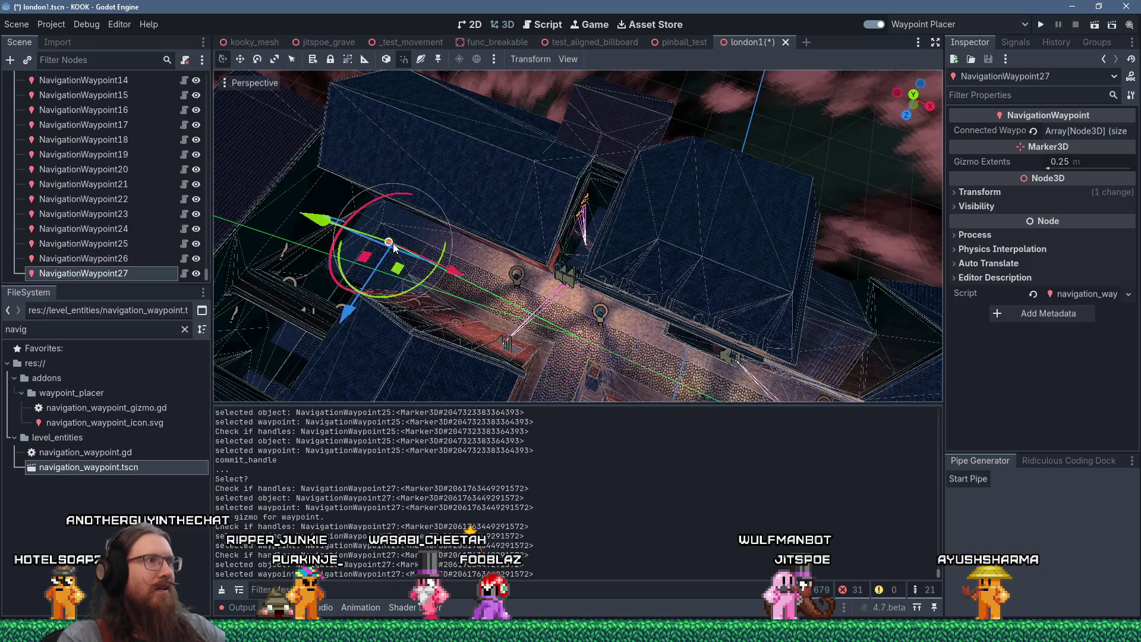
{"action": "mouse_move", "coordinate": [505, 223]}
{"action": "left_mouse_down"}
{"action": "mouse_move", "coordinate": [548, 246]}
{"action": "mouse_move", "coordinate": [495, 243]}
{"action": "mouse_move", "coordinate": [355, 200]}
{"action": "mouse_move", "coordinate": [556, 346]}
{"action": "left_mouse_up"}
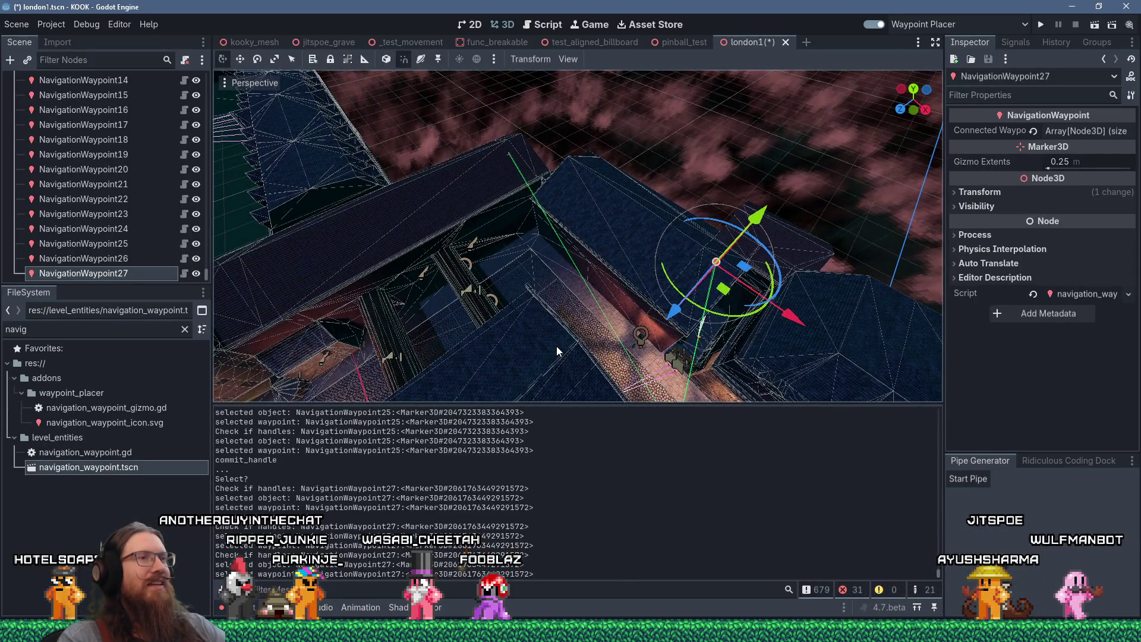
Step: In the Script editor, close pipe_generator_plugin.gd
{"action": "left_click", "coordinate": [544, 24]}
{"action": "scroll", "coordinate": [574, 261], "scroll_direction": "down", "scroll_amount": 3}
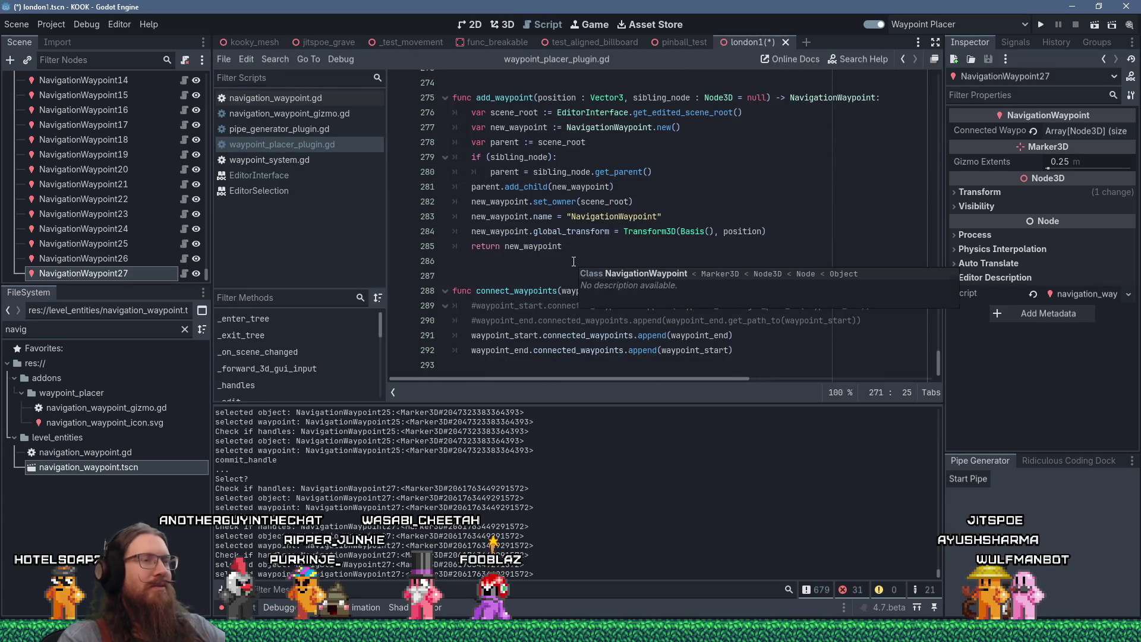
{"action": "scroll", "coordinate": [573, 261], "scroll_direction": "up", "scroll_amount": 15}
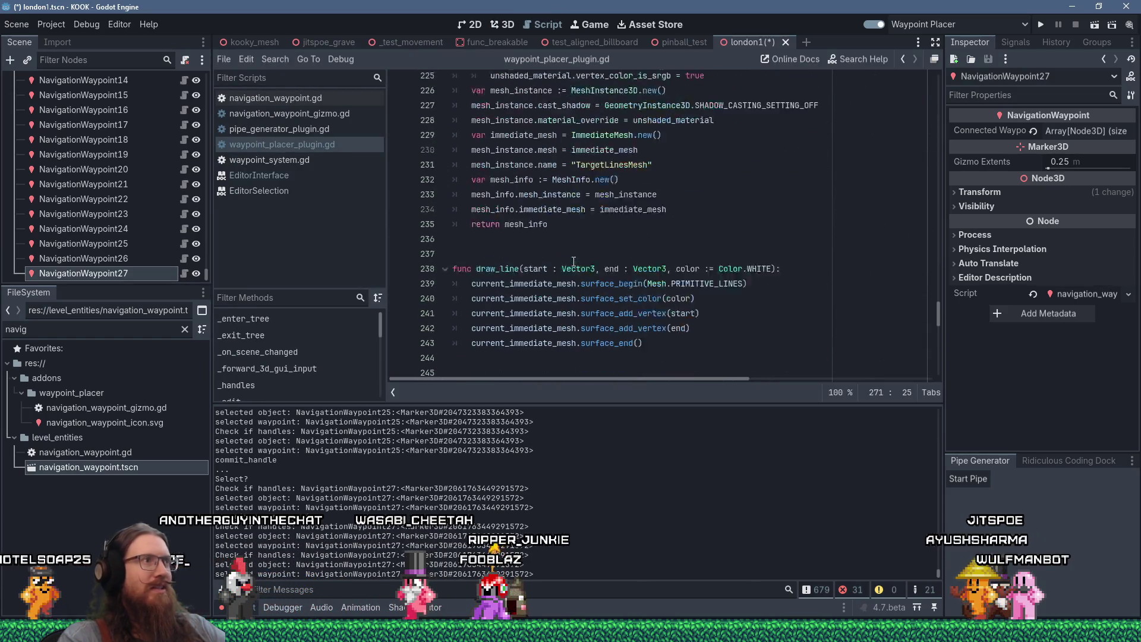
{"action": "left_click", "coordinate": [313, 130]}
{"action": "left_click", "coordinate": [308, 144]}
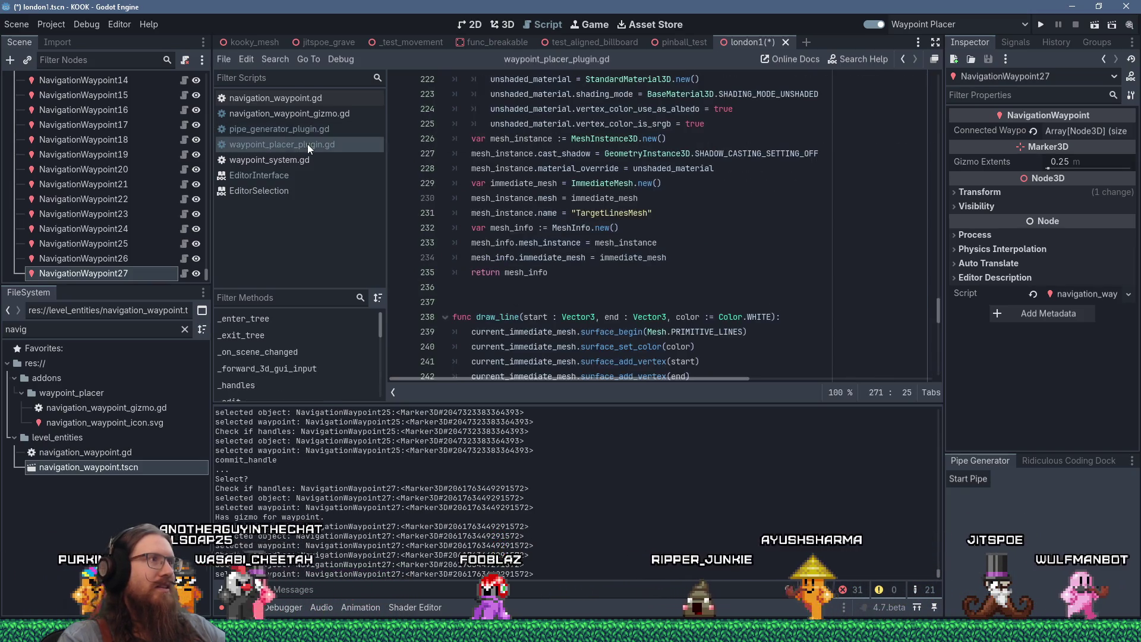
{"action": "middle_click", "coordinate": [314, 131]}
{"action": "scroll", "coordinate": [641, 285], "scroll_direction": "up", "scroll_amount": 3}
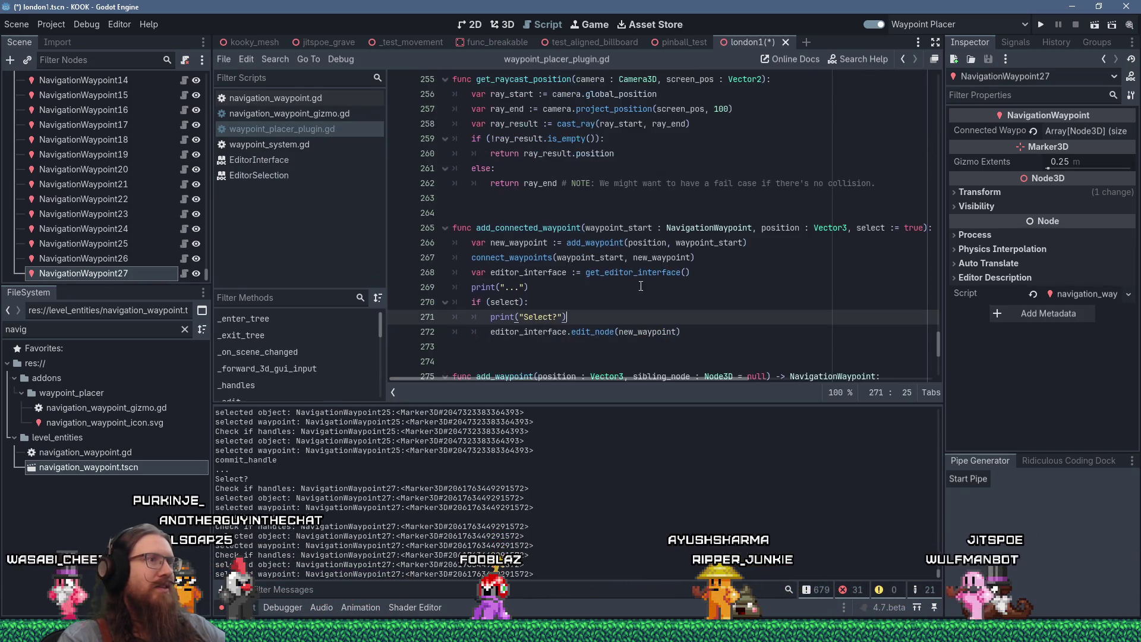
{"action": "scroll", "coordinate": [713, 232], "scroll_direction": "up", "scroll_amount": 1}
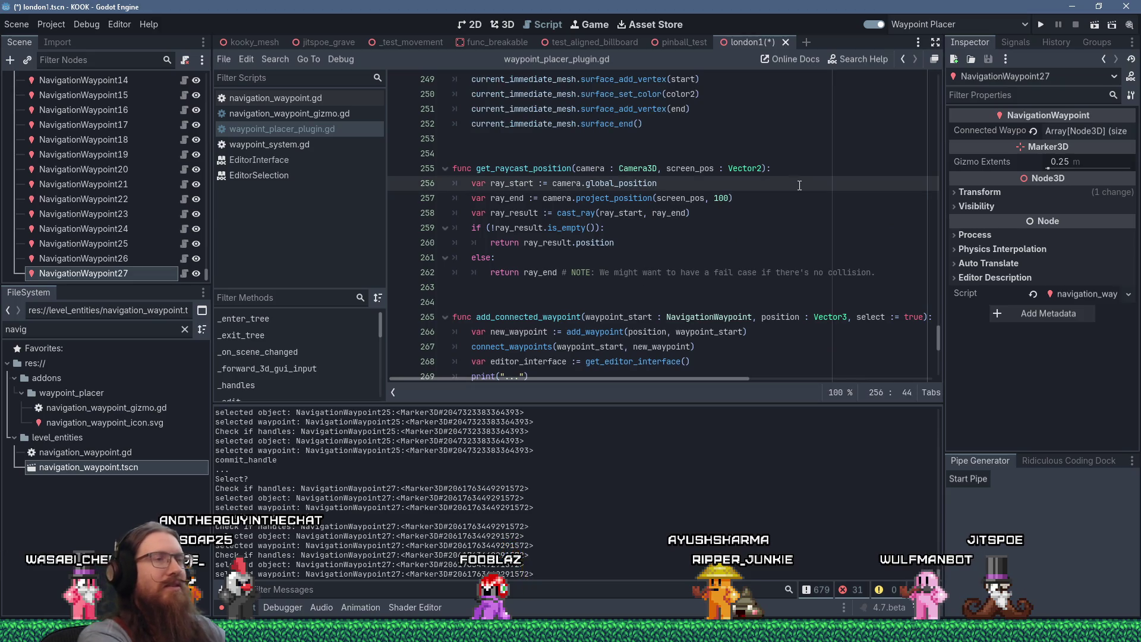
Step: Raise the waypoint placer's ray depth from 100 to 10000, save, and clear the output log
{"action": "key", "text": "ctrl+f"}
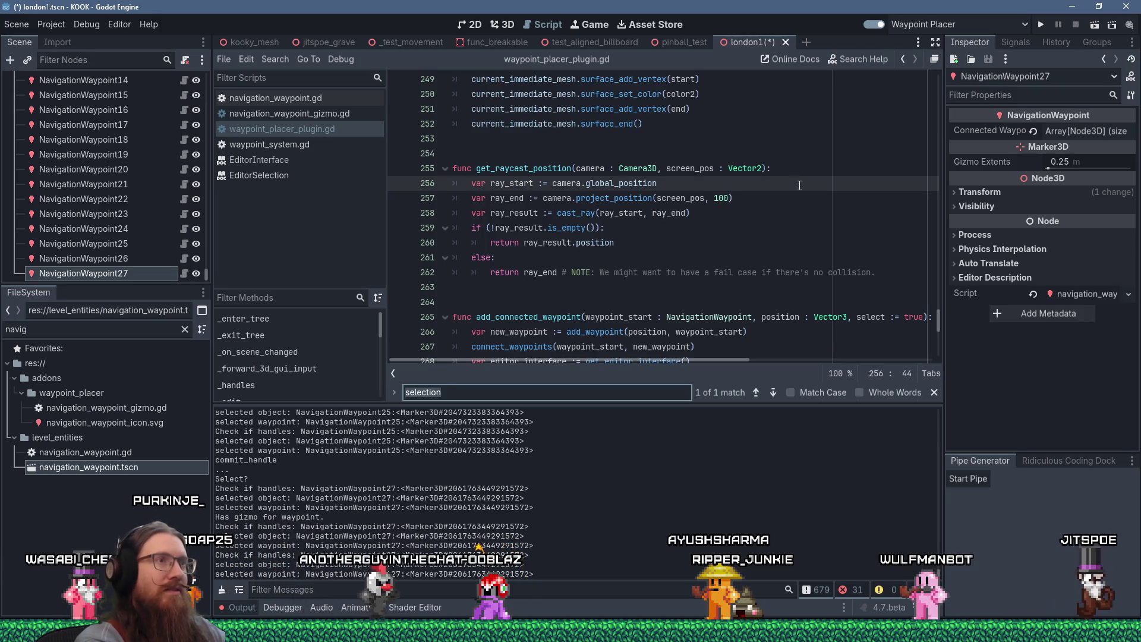
{"action": "left_click", "coordinate": [720, 199]}
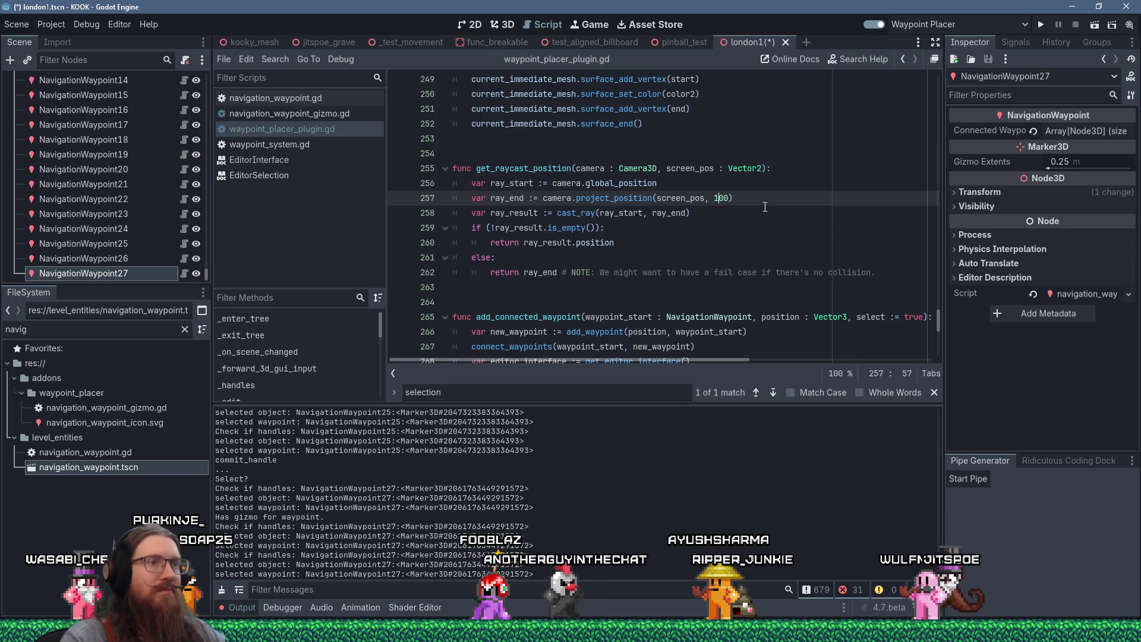
{"action": "type", "text": "00"}
{"action": "key", "text": "ctrl+s"}
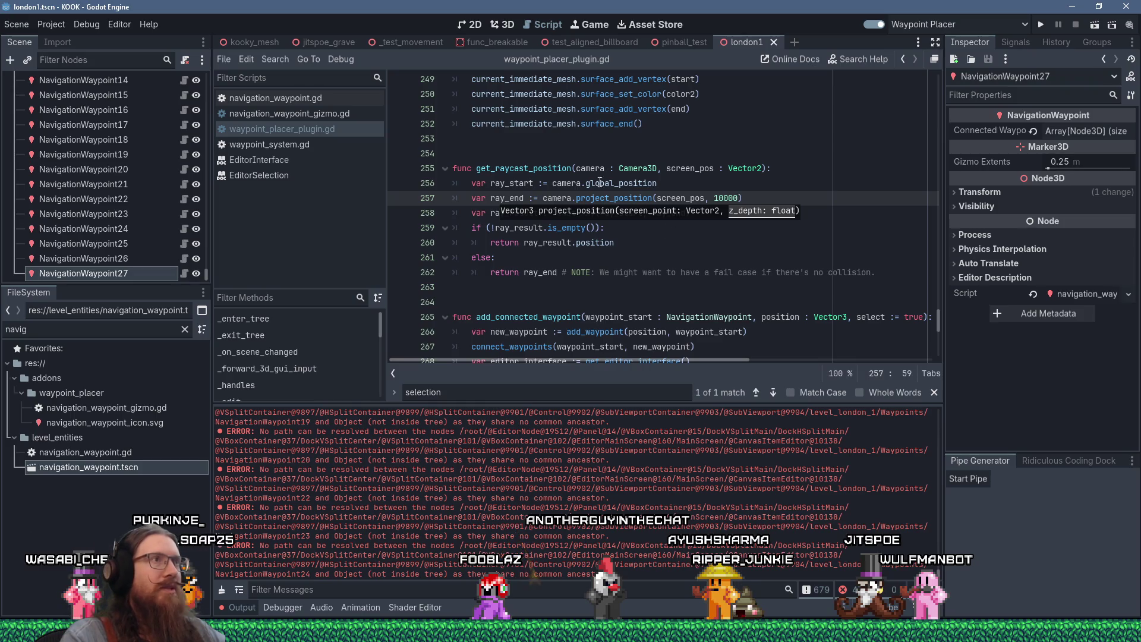
{"action": "scroll", "coordinate": [736, 473], "scroll_direction": "up", "scroll_amount": 5}
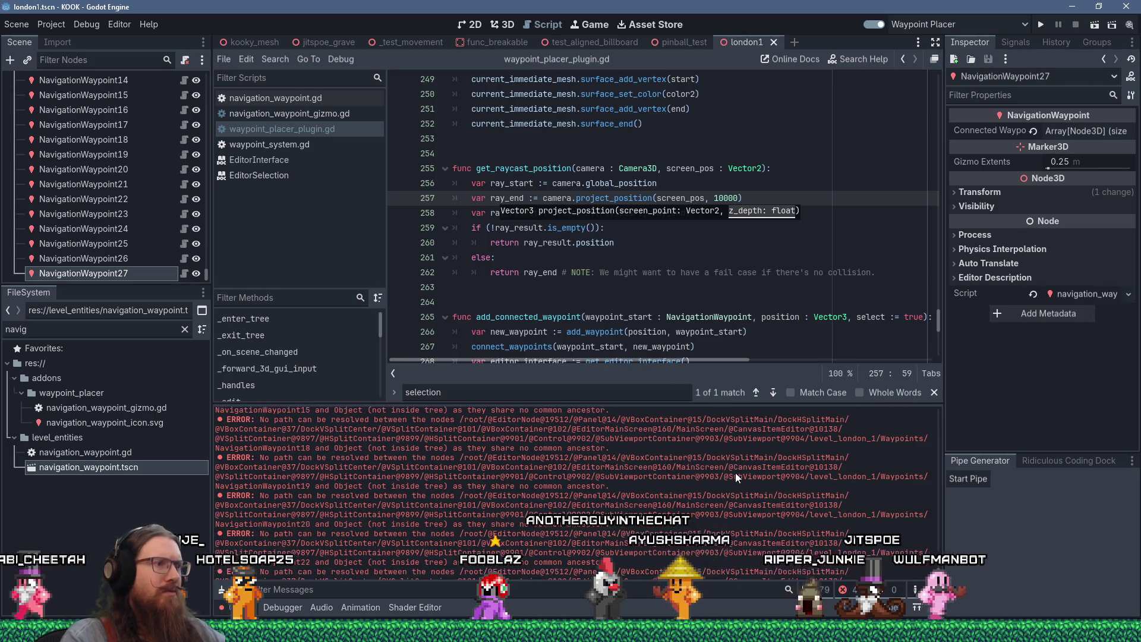
{"action": "scroll", "coordinate": [736, 472], "scroll_direction": "up", "scroll_amount": 4}
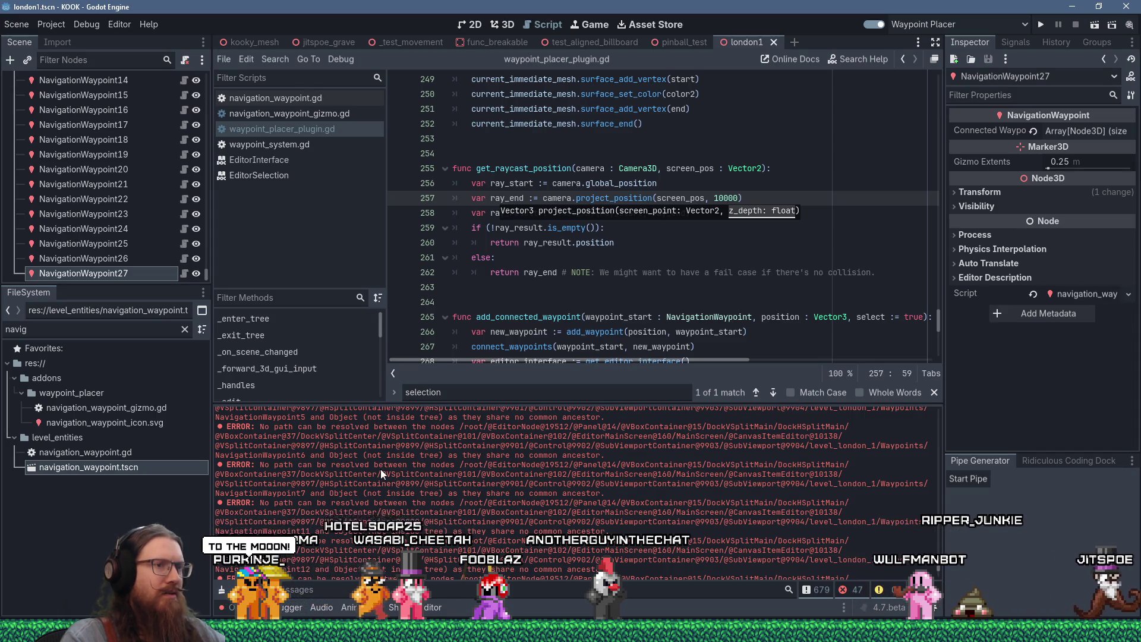
{"action": "scroll", "coordinate": [381, 469], "scroll_direction": "up", "scroll_amount": 10}
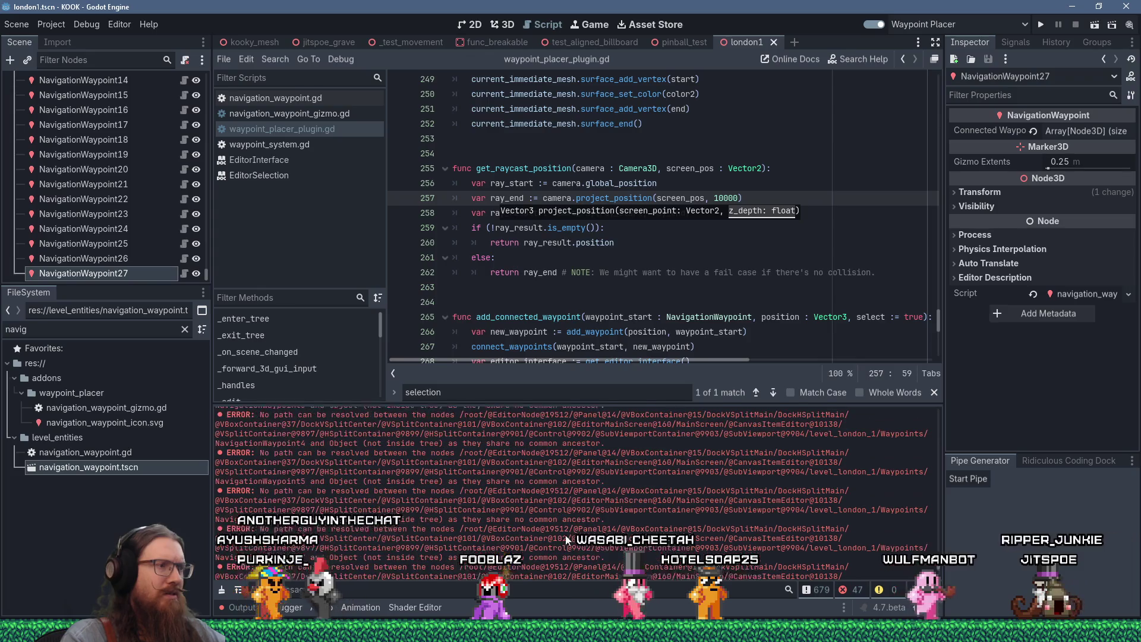
{"action": "key", "text": "ctrl+alt+k"}
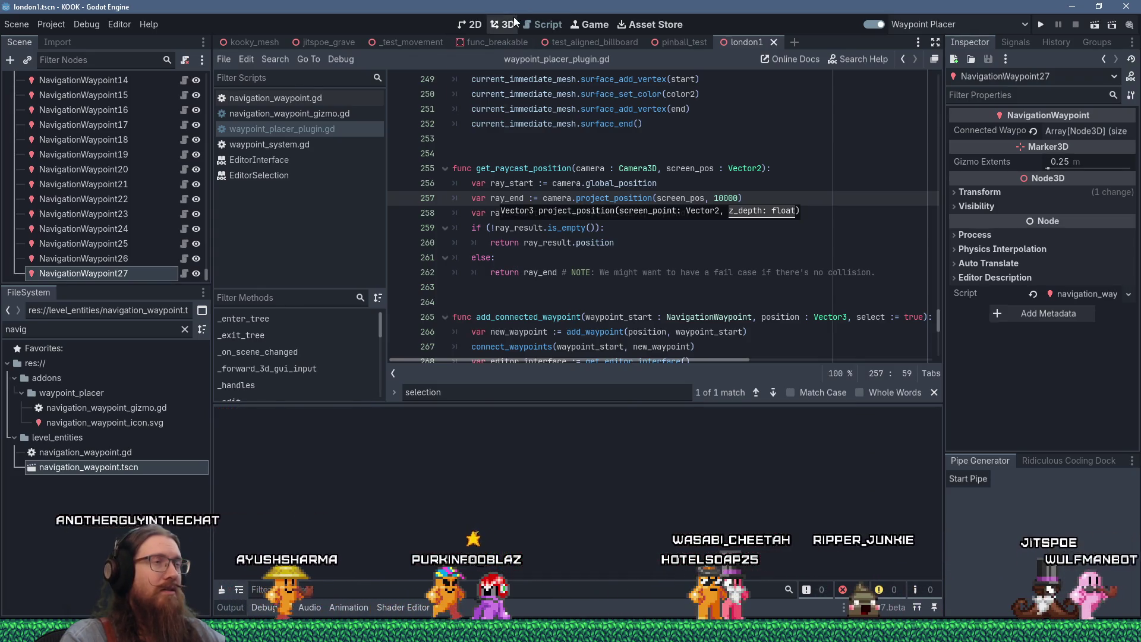
Step: Back in the 3D view, select NavigationWaypoint25 and place NavigationWaypoint28 from it
{"action": "left_click", "coordinate": [509, 25]}
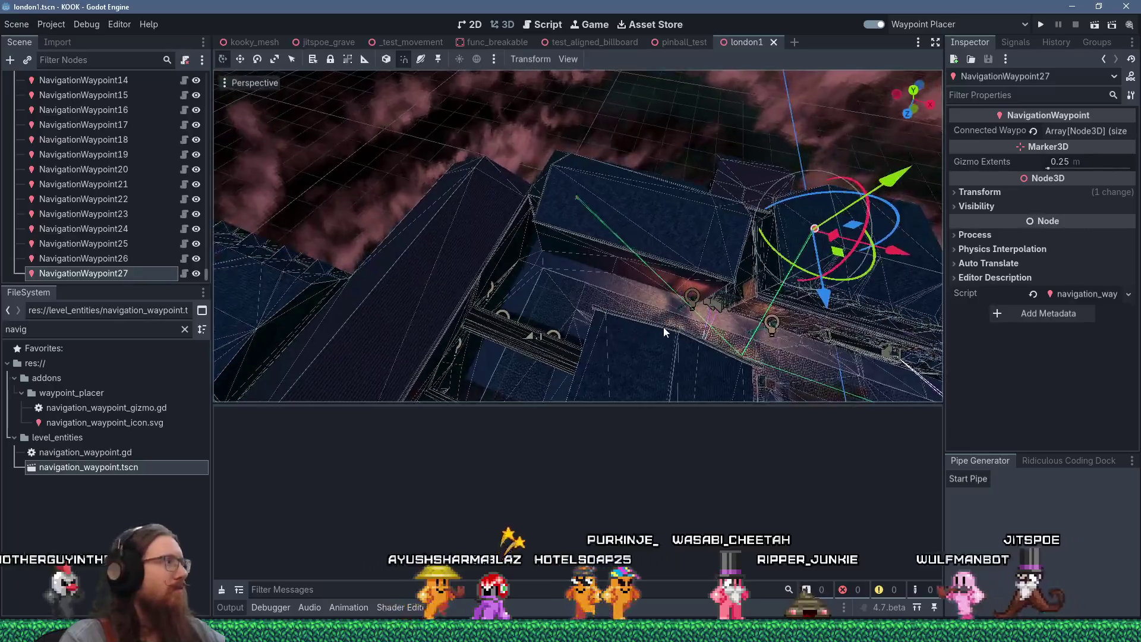
{"action": "scroll", "coordinate": [562, 284], "scroll_direction": "up", "scroll_amount": 3}
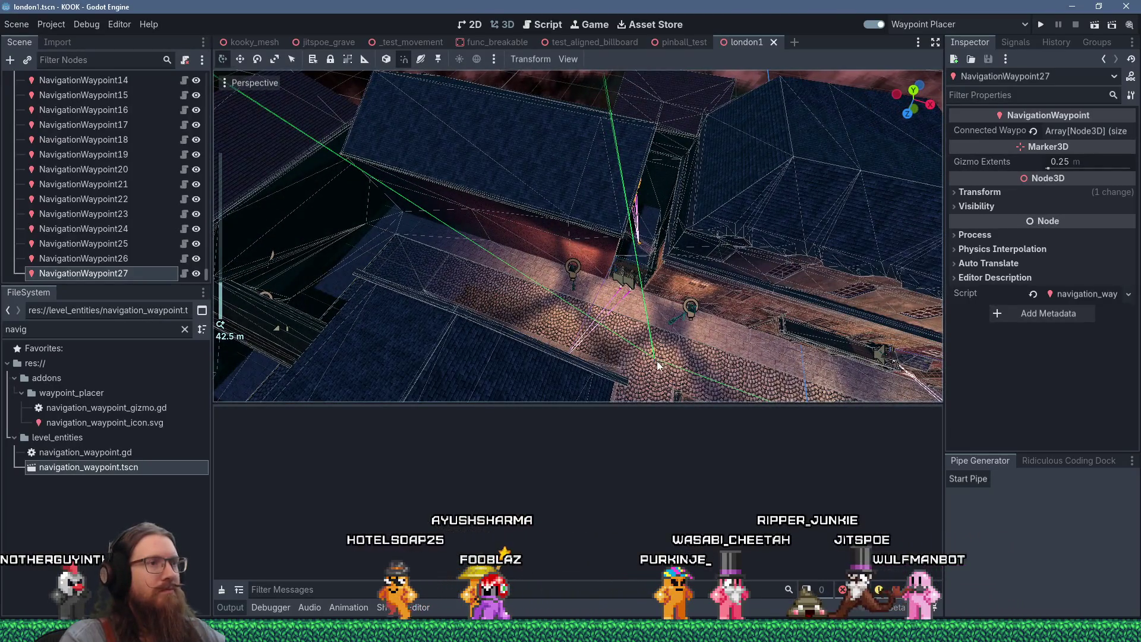
{"action": "scroll", "coordinate": [657, 364], "scroll_direction": "up", "scroll_amount": 4}
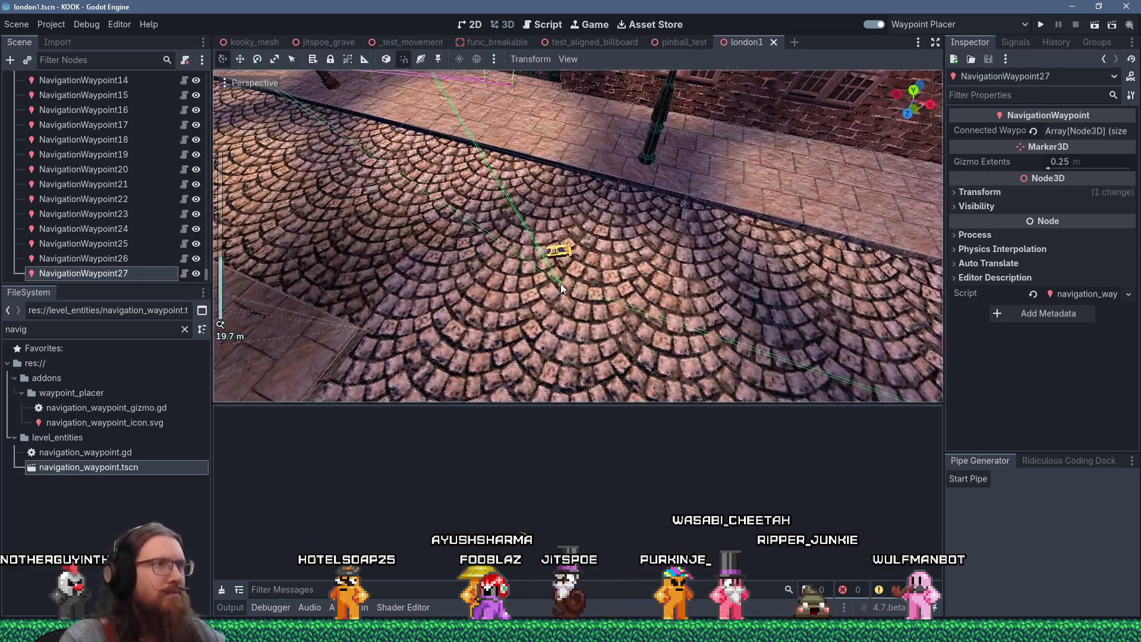
{"action": "left_click", "coordinate": [561, 284]}
{"action": "scroll", "coordinate": [533, 310], "scroll_direction": "down", "scroll_amount": 6}
{"action": "scroll", "coordinate": [597, 336], "scroll_direction": "up", "scroll_amount": 2}
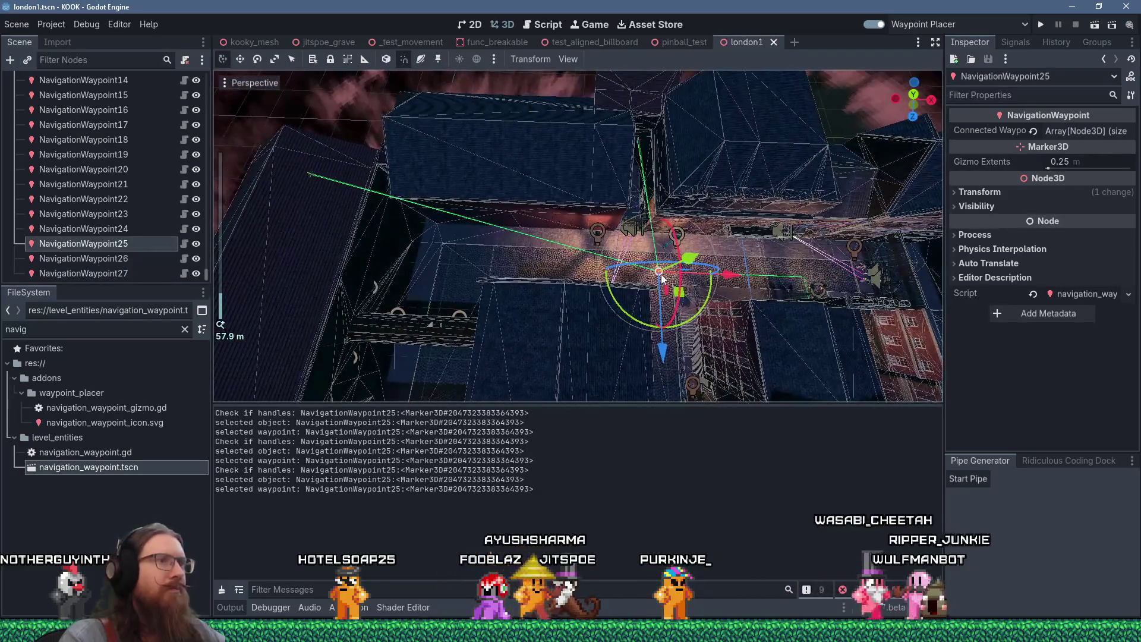
{"action": "left_click", "coordinate": [464, 262]}
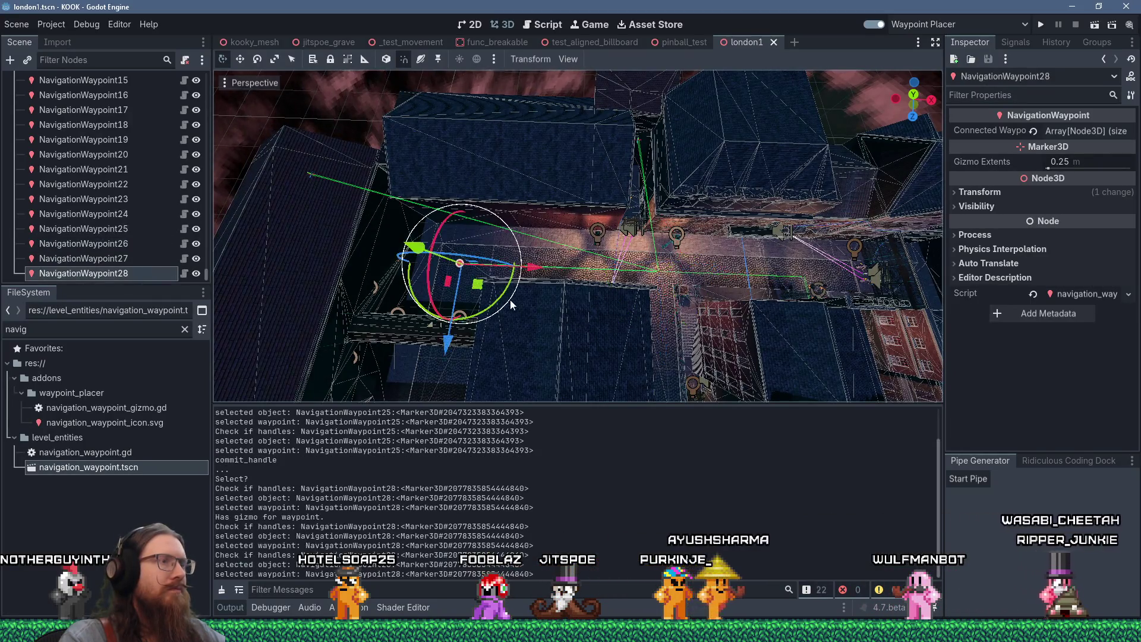
Step: Place NavigationWaypoint29 farther along the cobbled street
{"action": "scroll", "coordinate": [464, 261], "scroll_direction": "up", "scroll_amount": 2}
{"action": "mouse_move", "coordinate": [494, 283]}
{"action": "left_mouse_down"}
{"action": "mouse_move", "coordinate": [541, 280]}
{"action": "mouse_move", "coordinate": [617, 312]}
{"action": "mouse_move", "coordinate": [641, 307]}
{"action": "mouse_move", "coordinate": [511, 189]}
{"action": "mouse_move", "coordinate": [523, 139]}
{"action": "mouse_move", "coordinate": [575, 339]}
{"action": "mouse_move", "coordinate": [594, 305]}
{"action": "mouse_move", "coordinate": [641, 306]}
{"action": "mouse_move", "coordinate": [636, 295]}
{"action": "mouse_move", "coordinate": [598, 305]}
{"action": "left_mouse_up"}
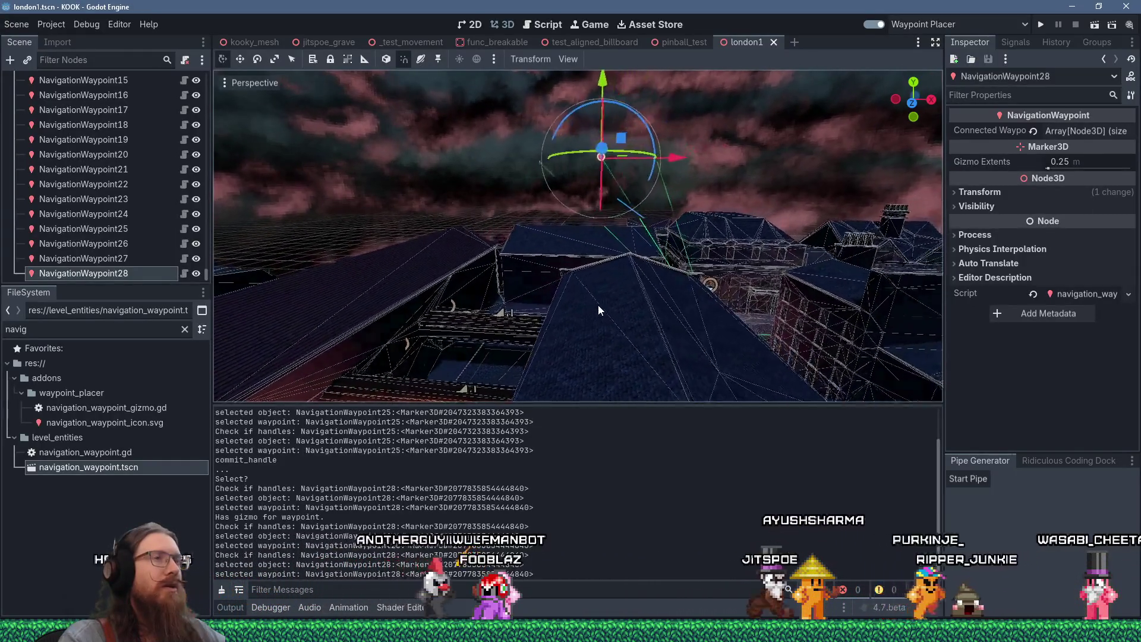
{"action": "mouse_move", "coordinate": [585, 221]}
{"action": "left_mouse_down"}
{"action": "mouse_move", "coordinate": [606, 361]}
{"action": "mouse_move", "coordinate": [605, 345]}
{"action": "mouse_move", "coordinate": [429, 227]}
{"action": "mouse_move", "coordinate": [459, 216]}
{"action": "mouse_move", "coordinate": [632, 238]}
{"action": "left_mouse_up"}
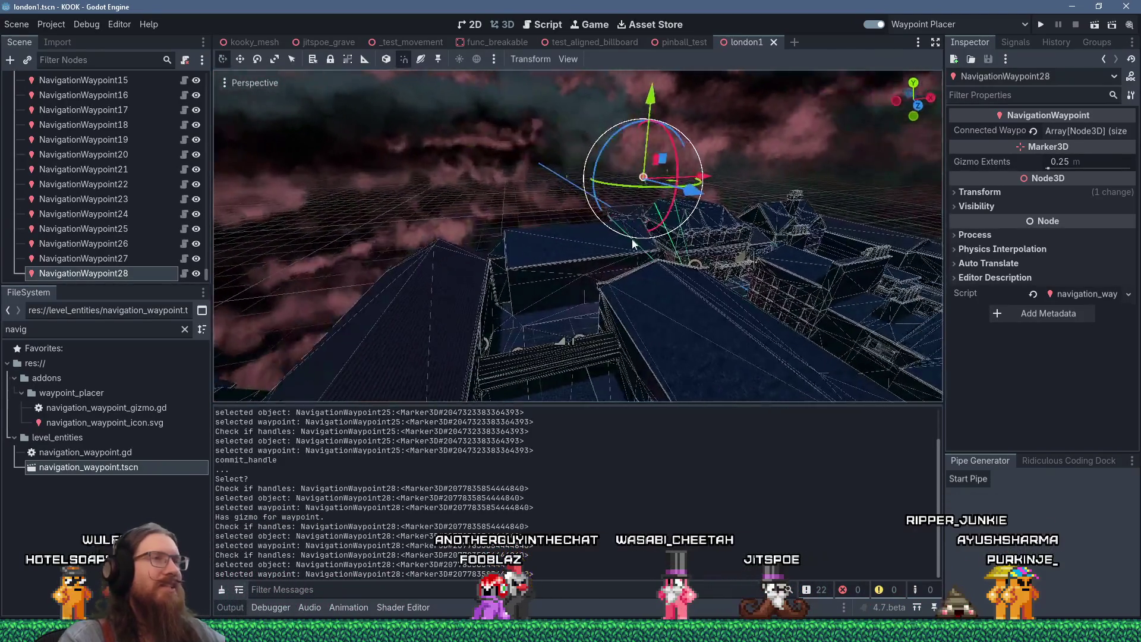
{"action": "scroll", "coordinate": [629, 275], "scroll_direction": "up", "scroll_amount": 5}
{"action": "scroll", "coordinate": [629, 276], "scroll_direction": "down", "scroll_amount": 2}
{"action": "mouse_move", "coordinate": [629, 276]}
{"action": "left_mouse_down"}
{"action": "mouse_move", "coordinate": [677, 349]}
{"action": "mouse_move", "coordinate": [605, 249]}
{"action": "mouse_move", "coordinate": [597, 319]}
{"action": "mouse_move", "coordinate": [620, 258]}
{"action": "mouse_move", "coordinate": [749, 297]}
{"action": "left_mouse_up"}
{"action": "scroll", "coordinate": [621, 258], "scroll_direction": "up", "scroll_amount": 4}
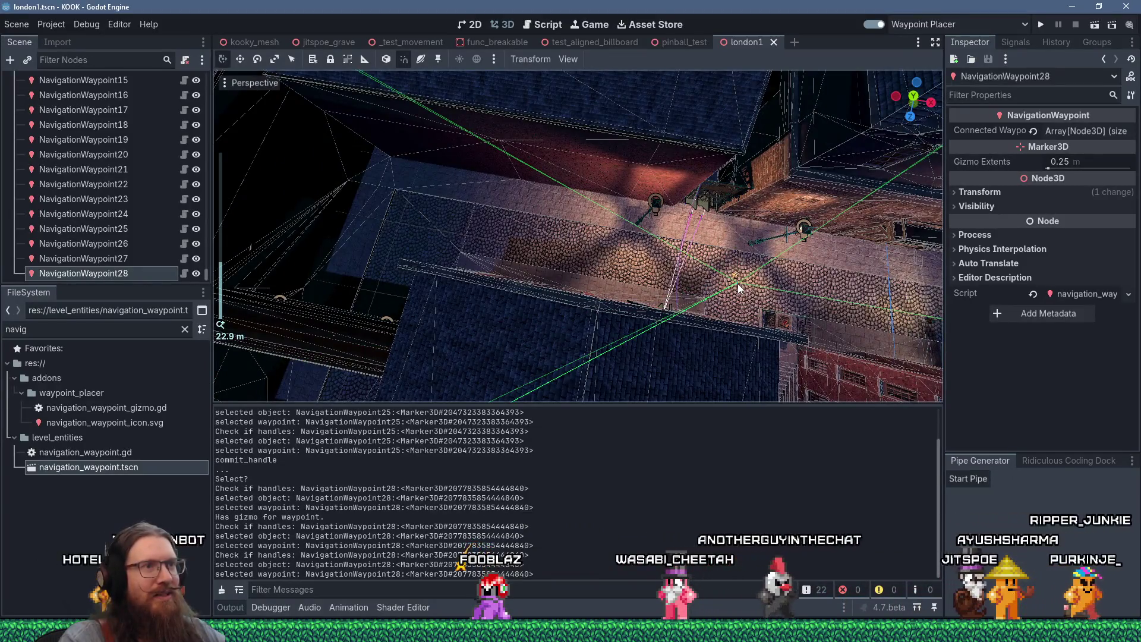
{"action": "left_click", "coordinate": [738, 289]}
Step: Select NavigationWaypoint8 near the courtyard, then NavigationWaypoint22 in the alley
{"action": "scroll", "coordinate": [419, 268], "scroll_direction": "down", "scroll_amount": 6}
{"action": "mouse_move", "coordinate": [419, 268]}
{"action": "left_mouse_down"}
{"action": "mouse_move", "coordinate": [593, 182]}
{"action": "mouse_move", "coordinate": [568, 273]}
{"action": "mouse_move", "coordinate": [693, 219]}
{"action": "left_mouse_up"}
{"action": "mouse_move", "coordinate": [651, 299]}
{"action": "left_mouse_down"}
{"action": "mouse_move", "coordinate": [742, 264]}
{"action": "mouse_move", "coordinate": [666, 240]}
{"action": "mouse_move", "coordinate": [576, 266]}
{"action": "mouse_move", "coordinate": [408, 241]}
{"action": "mouse_move", "coordinate": [513, 248]}
{"action": "left_mouse_up"}
{"action": "scroll", "coordinate": [529, 266], "scroll_direction": "up", "scroll_amount": 3}
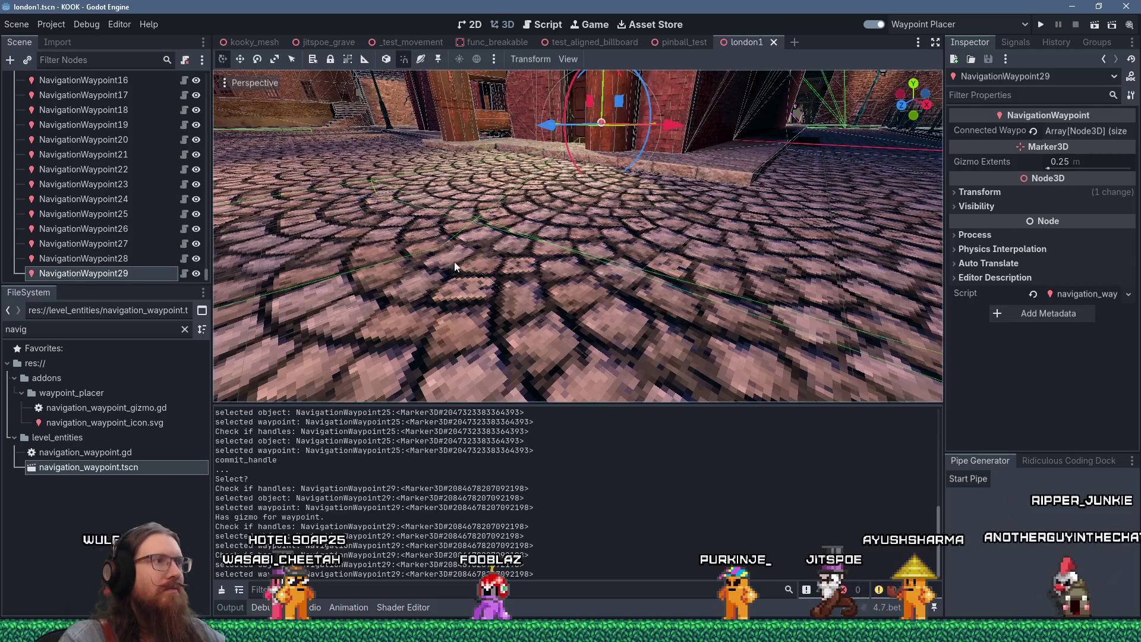
{"action": "scroll", "coordinate": [441, 245], "scroll_direction": "down", "scroll_amount": 3}
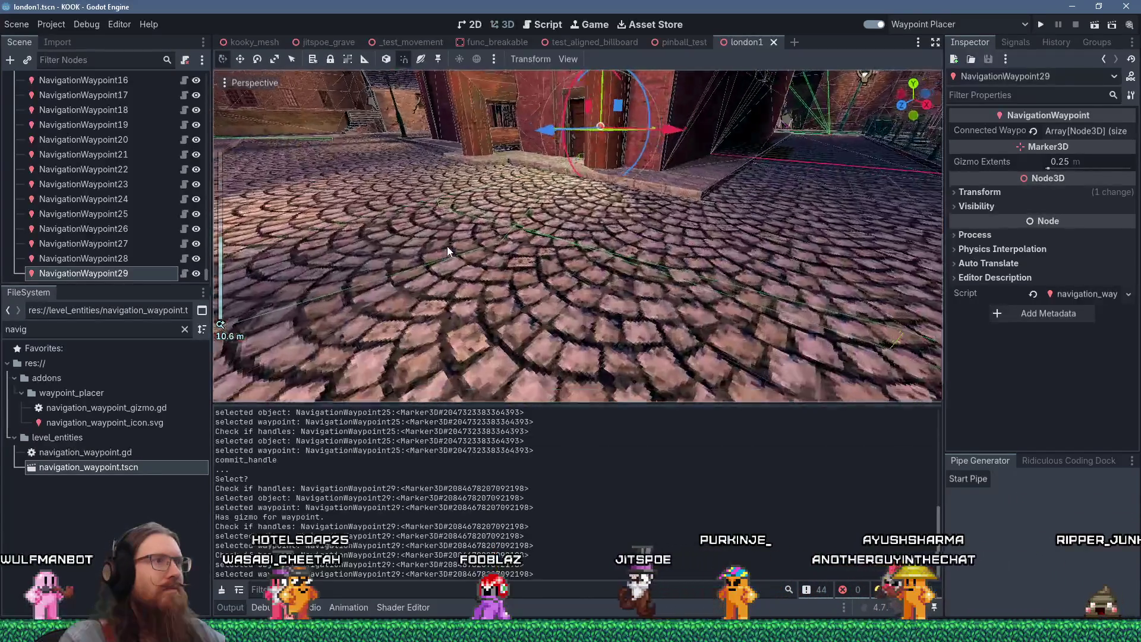
{"action": "left_click", "coordinate": [511, 266]}
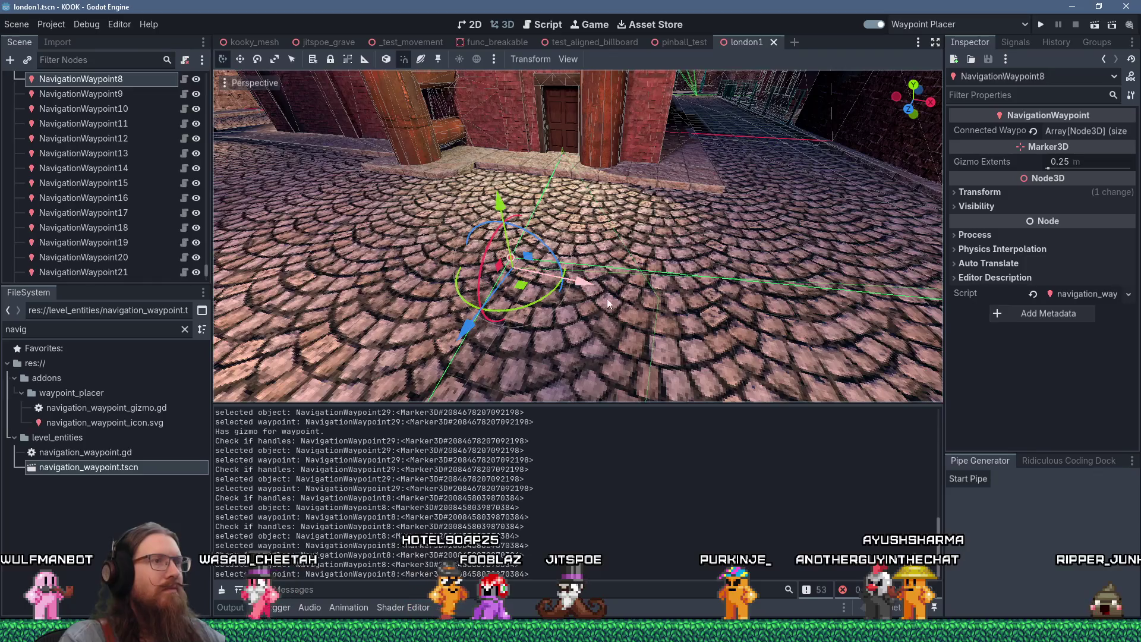
{"action": "scroll", "coordinate": [662, 298], "scroll_direction": "down", "scroll_amount": 3}
{"action": "mouse_move", "coordinate": [663, 298]}
{"action": "left_mouse_down"}
{"action": "mouse_move", "coordinate": [496, 322]}
{"action": "mouse_move", "coordinate": [654, 314]}
{"action": "mouse_move", "coordinate": [683, 275]}
{"action": "mouse_move", "coordinate": [672, 301]}
{"action": "left_mouse_up"}
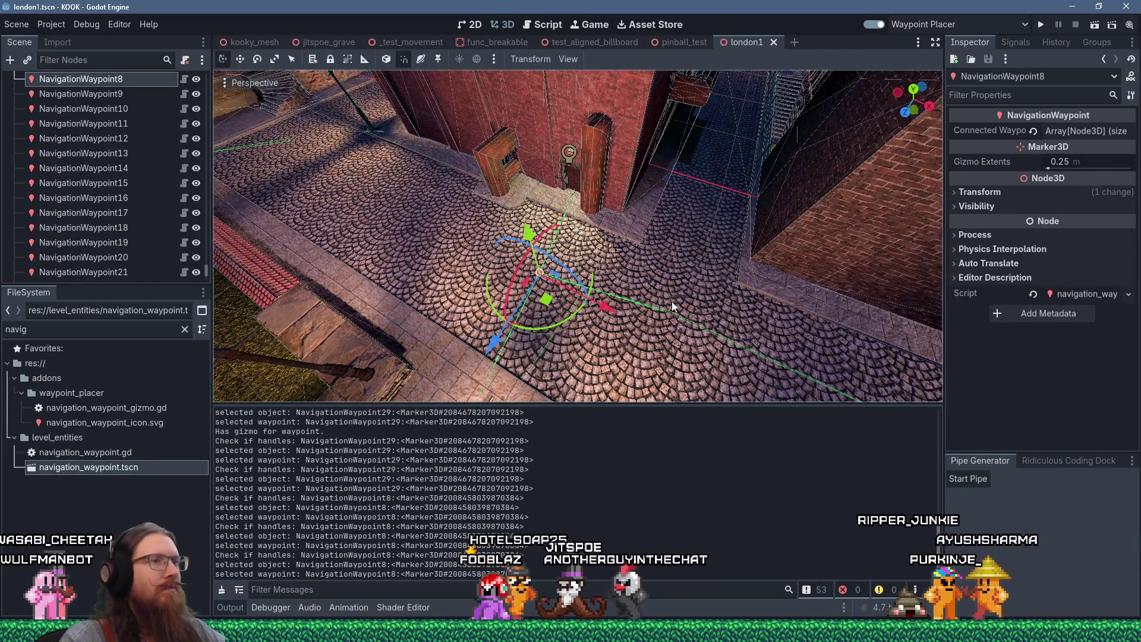
{"action": "left_click", "coordinate": [672, 312]}
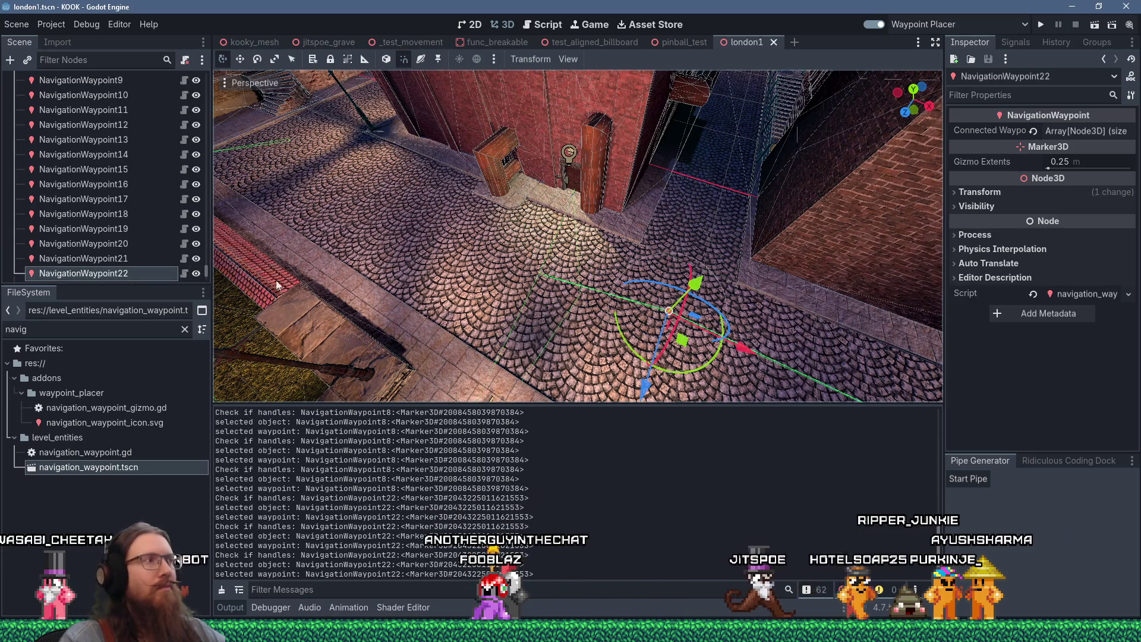
Step: Add a third, still unassigned slot to NavigationWaypoint22's Connected Waypoints, cancelling the node picker
{"action": "left_click", "coordinate": [1064, 132]}
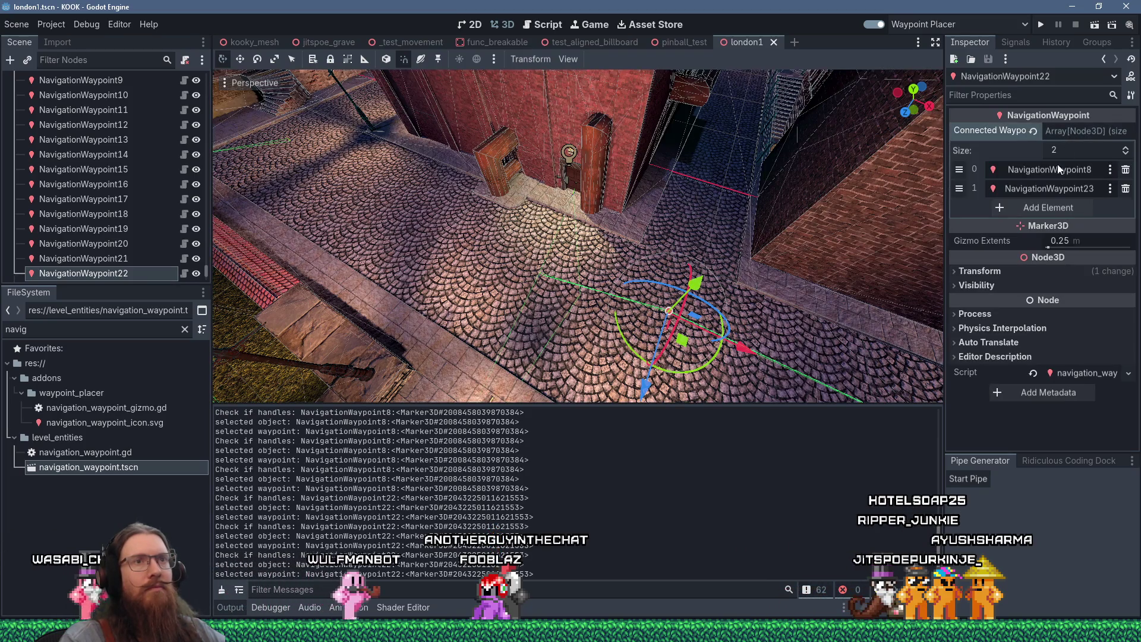
{"action": "left_click", "coordinate": [1065, 206]}
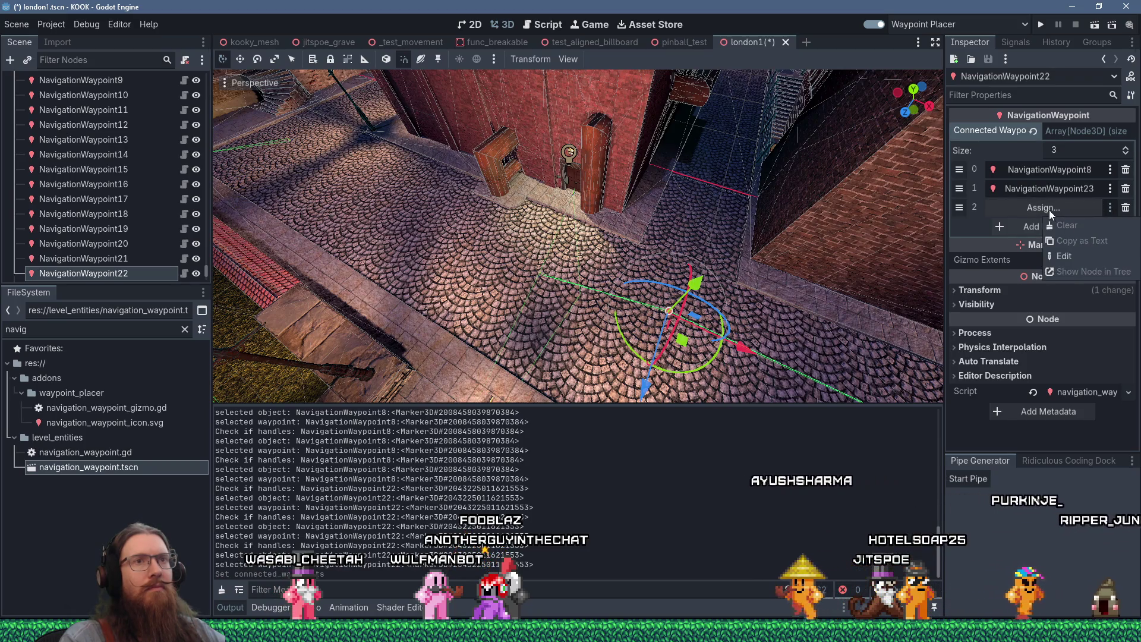
{"action": "left_click", "coordinate": [1065, 256]}
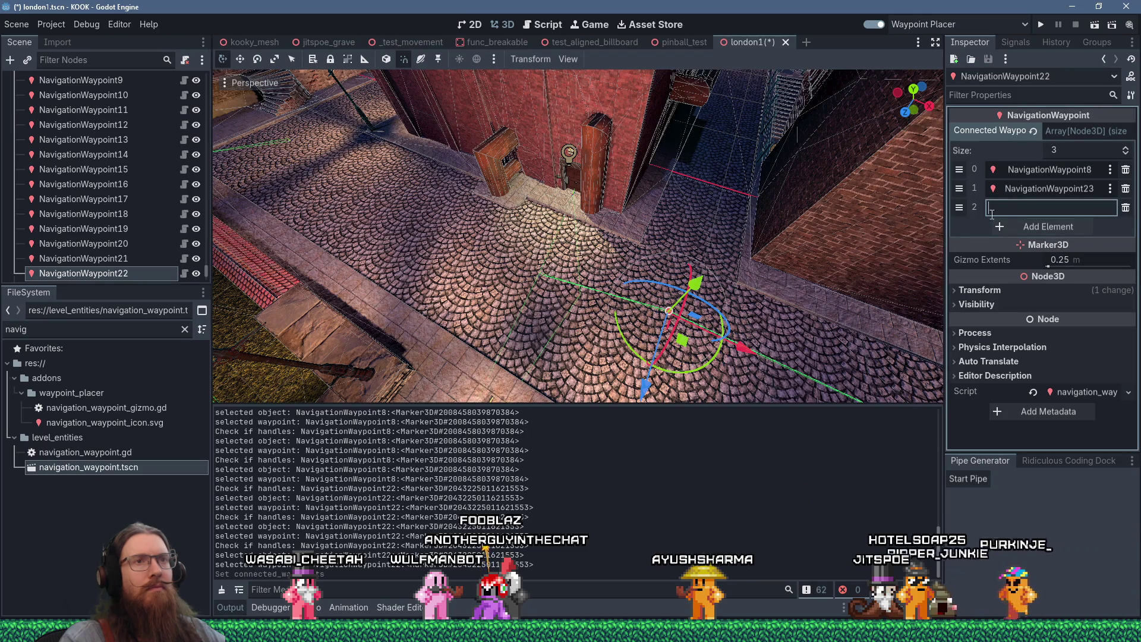
{"action": "left_click", "coordinate": [1079, 204]}
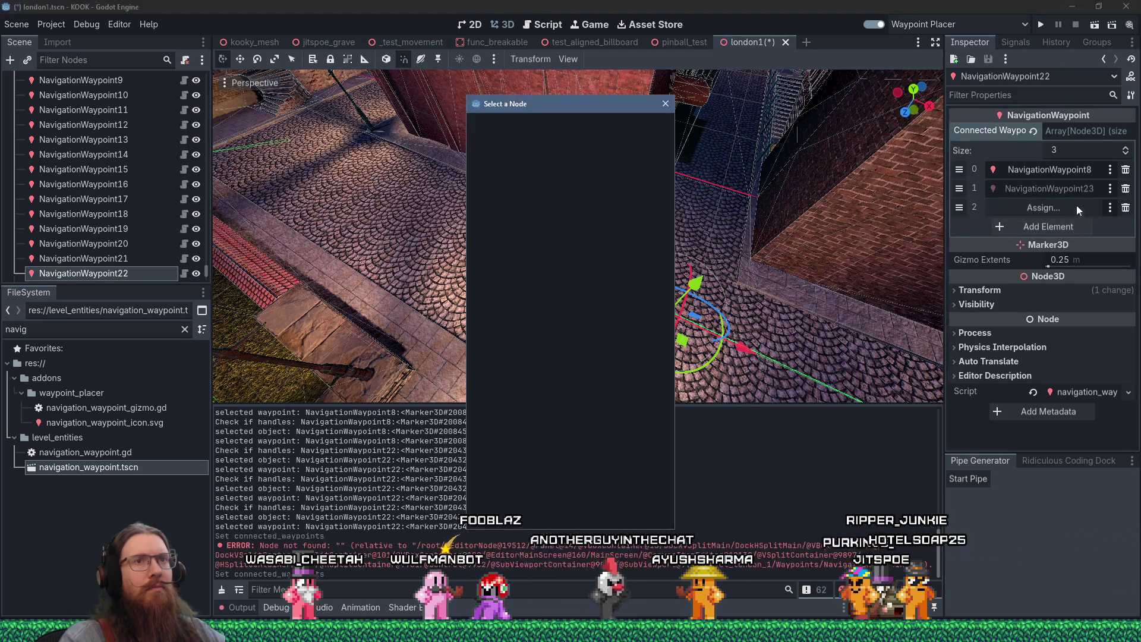
{"action": "left_click", "coordinate": [665, 104]}
{"action": "left_click", "coordinate": [1012, 203]}
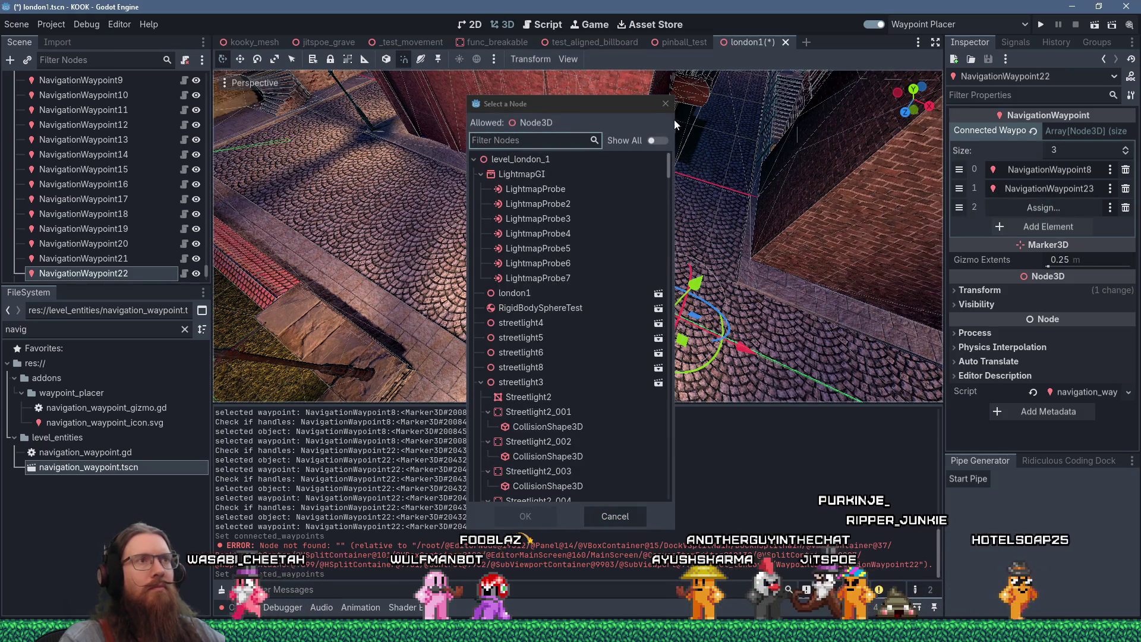
{"action": "key", "text": "Escape"}
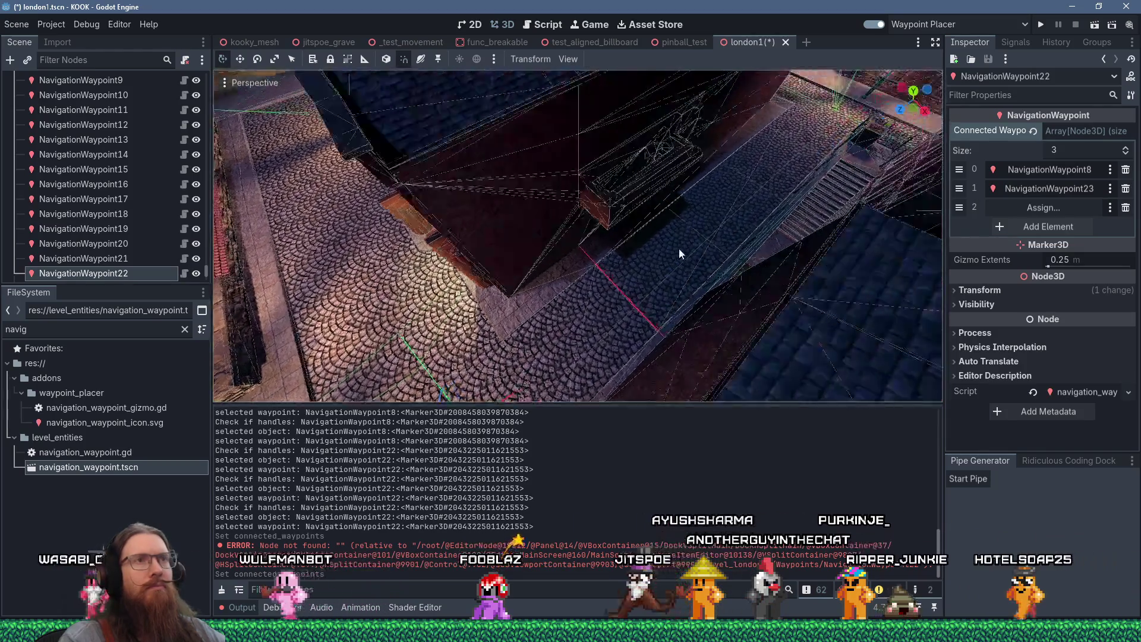
Step: Select NavigationWaypoint25, then reselect NavigationWaypoint22 while surveying the street and rooftops
{"action": "left_click_drag", "start_coordinate": [679, 253], "coordinate": [548, 327]}
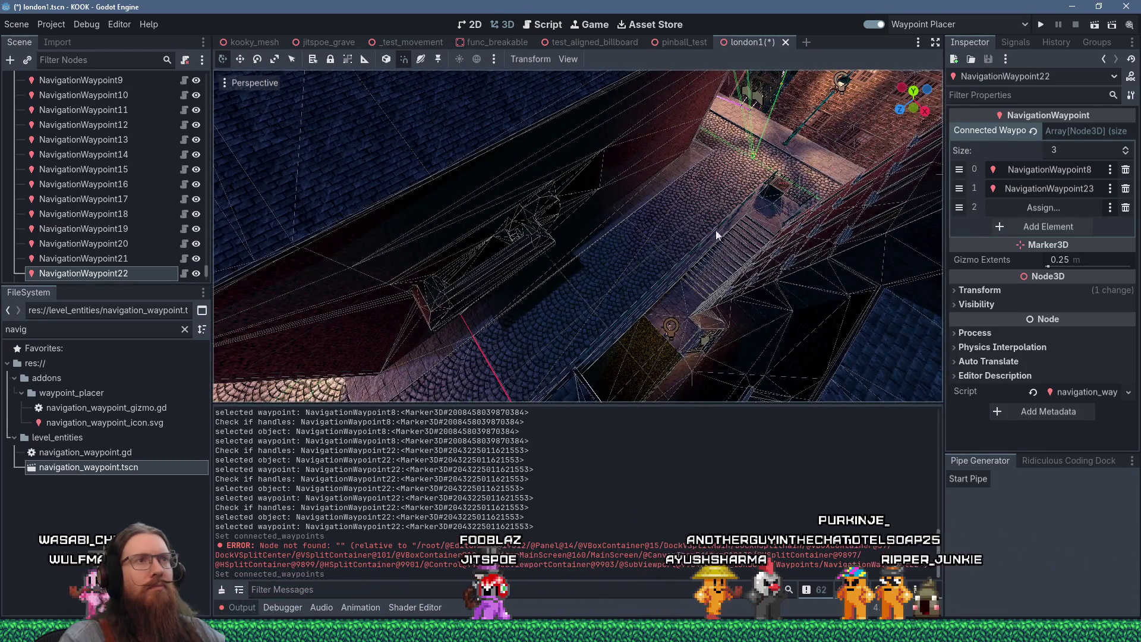
{"action": "left_click", "coordinate": [754, 160]}
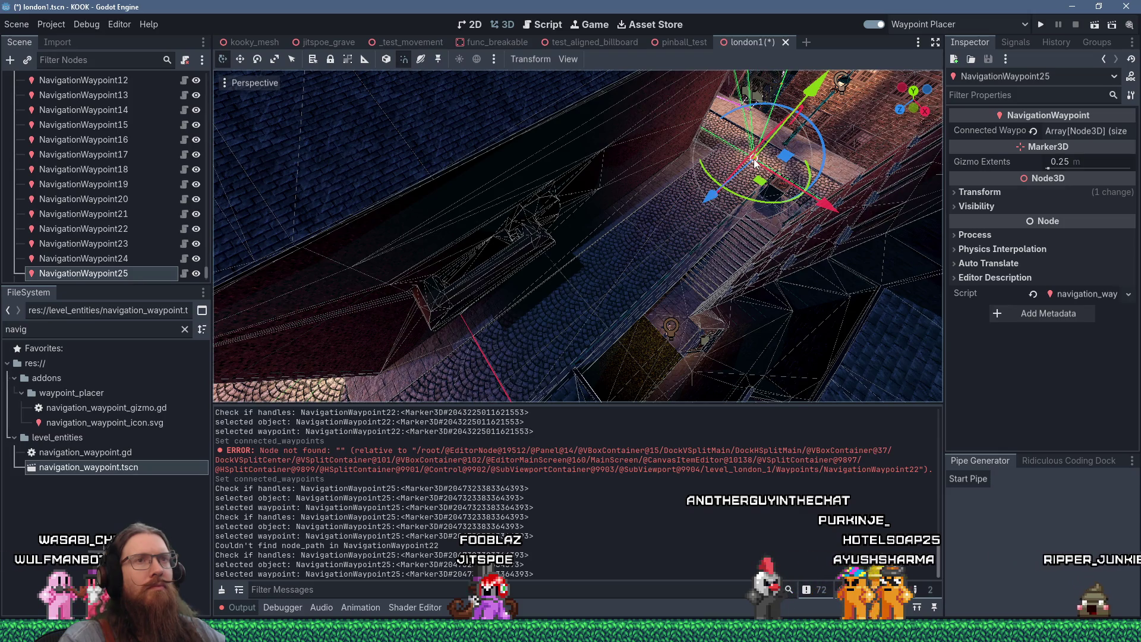
{"action": "mouse_move", "coordinate": [529, 284]}
{"action": "left_mouse_down"}
{"action": "mouse_move", "coordinate": [734, 169]}
{"action": "mouse_move", "coordinate": [655, 319]}
{"action": "left_mouse_up"}
{"action": "left_click", "coordinate": [595, 324]}
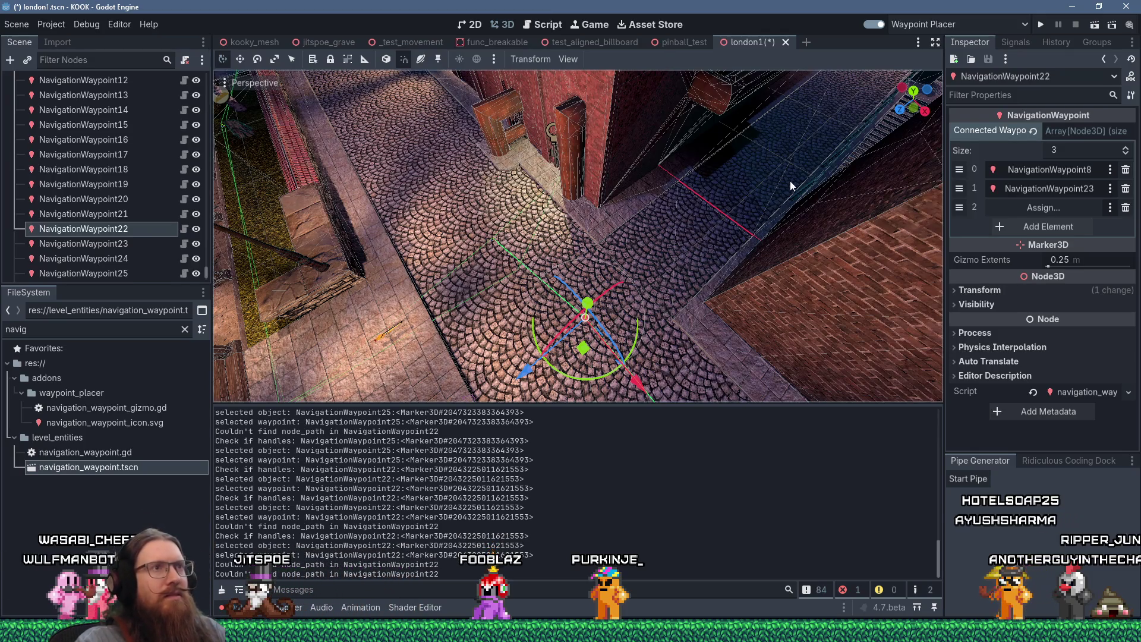
{"action": "mouse_move", "coordinate": [801, 159]}
{"action": "left_mouse_down"}
{"action": "mouse_move", "coordinate": [575, 312]}
{"action": "mouse_move", "coordinate": [786, 223]}
{"action": "mouse_move", "coordinate": [821, 195]}
{"action": "mouse_move", "coordinate": [548, 316]}
{"action": "mouse_move", "coordinate": [585, 320]}
{"action": "left_mouse_up"}
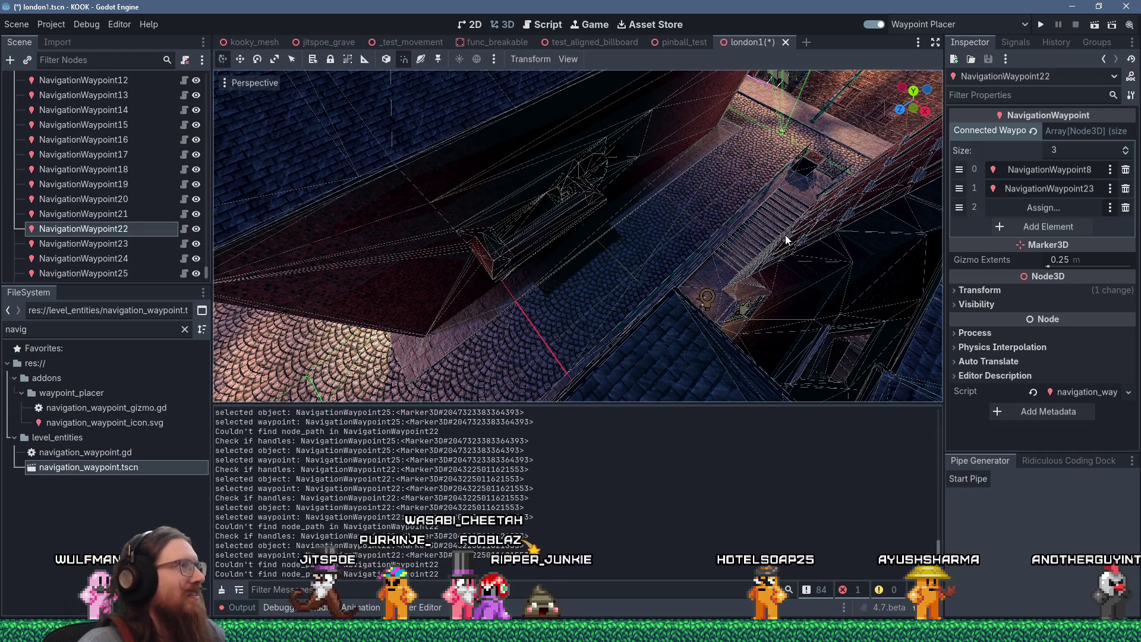
{"action": "scroll", "coordinate": [786, 234], "scroll_direction": "up", "scroll_amount": 5}
{"action": "mouse_move", "coordinate": [513, 262]}
{"action": "left_mouse_down"}
{"action": "mouse_move", "coordinate": [481, 260]}
{"action": "mouse_move", "coordinate": [707, 201]}
{"action": "mouse_move", "coordinate": [684, 226]}
{"action": "mouse_move", "coordinate": [446, 253]}
{"action": "mouse_move", "coordinate": [647, 246]}
{"action": "mouse_move", "coordinate": [540, 194]}
{"action": "mouse_move", "coordinate": [662, 196]}
{"action": "mouse_move", "coordinate": [538, 241]}
{"action": "mouse_move", "coordinate": [640, 215]}
{"action": "mouse_move", "coordinate": [562, 212]}
{"action": "mouse_move", "coordinate": [695, 183]}
{"action": "mouse_move", "coordinate": [611, 241]}
{"action": "mouse_move", "coordinate": [618, 287]}
{"action": "mouse_move", "coordinate": [646, 330]}
{"action": "mouse_move", "coordinate": [512, 377]}
{"action": "left_mouse_up"}
{"action": "scroll", "coordinate": [640, 215], "scroll_direction": "down", "scroll_amount": 3}
{"action": "mouse_move", "coordinate": [563, 291]}
{"action": "left_mouse_down"}
{"action": "mouse_move", "coordinate": [538, 251]}
{"action": "mouse_move", "coordinate": [536, 42]}
{"action": "mouse_move", "coordinate": [515, 109]}
{"action": "mouse_move", "coordinate": [622, 189]}
{"action": "mouse_move", "coordinate": [567, 168]}
{"action": "left_mouse_up"}
Step: Delete NavigationWaypoint28 and NavigationWaypoint26 from the scene
{"action": "left_click", "coordinate": [567, 169]}
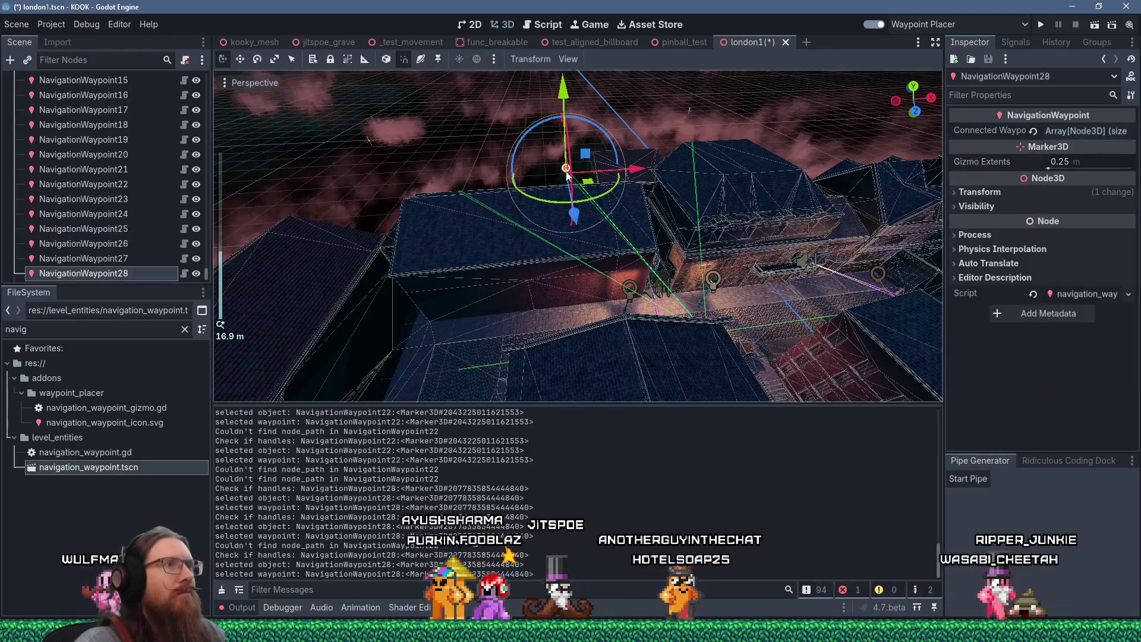
{"action": "left_click", "coordinate": [369, 141], "text": "shift"}
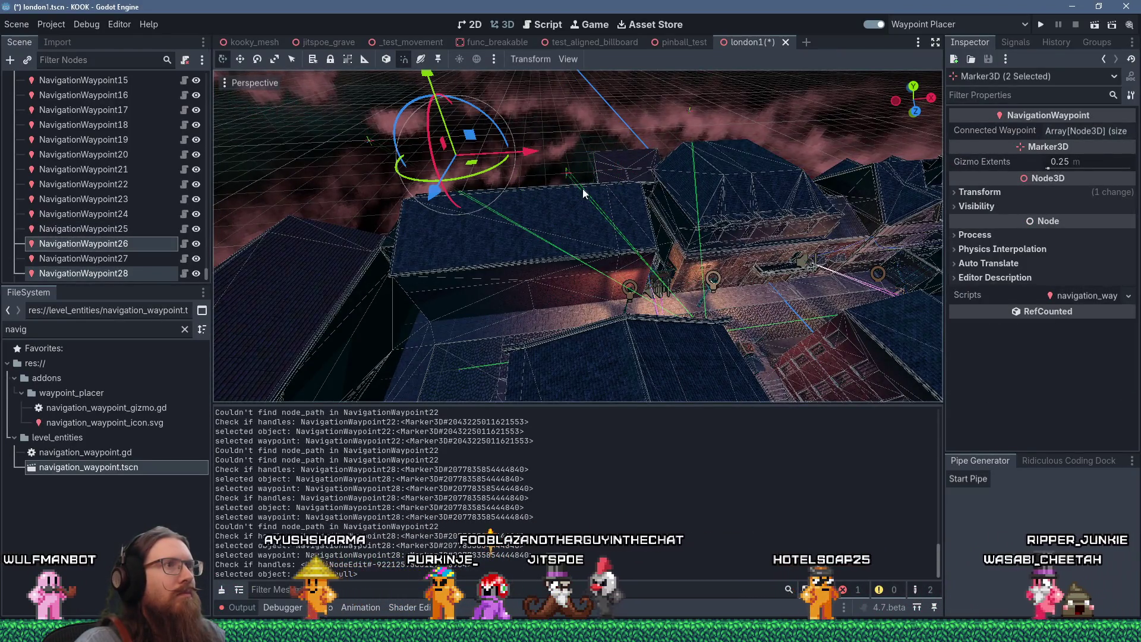
{"action": "left_click", "coordinate": [567, 174]}
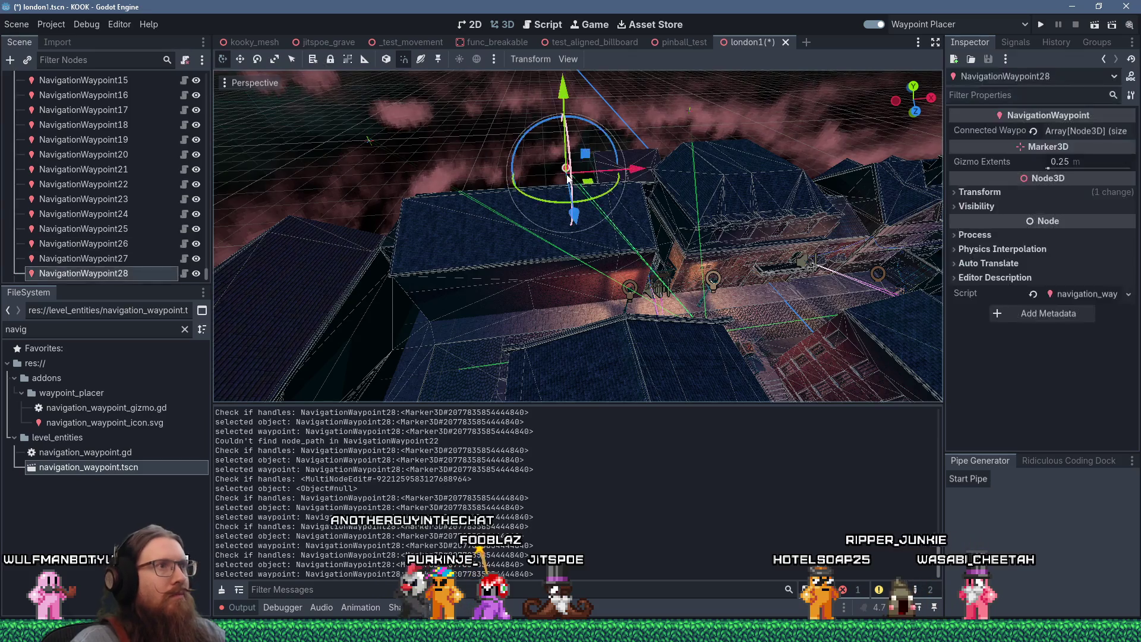
{"action": "key", "text": "Delete"}
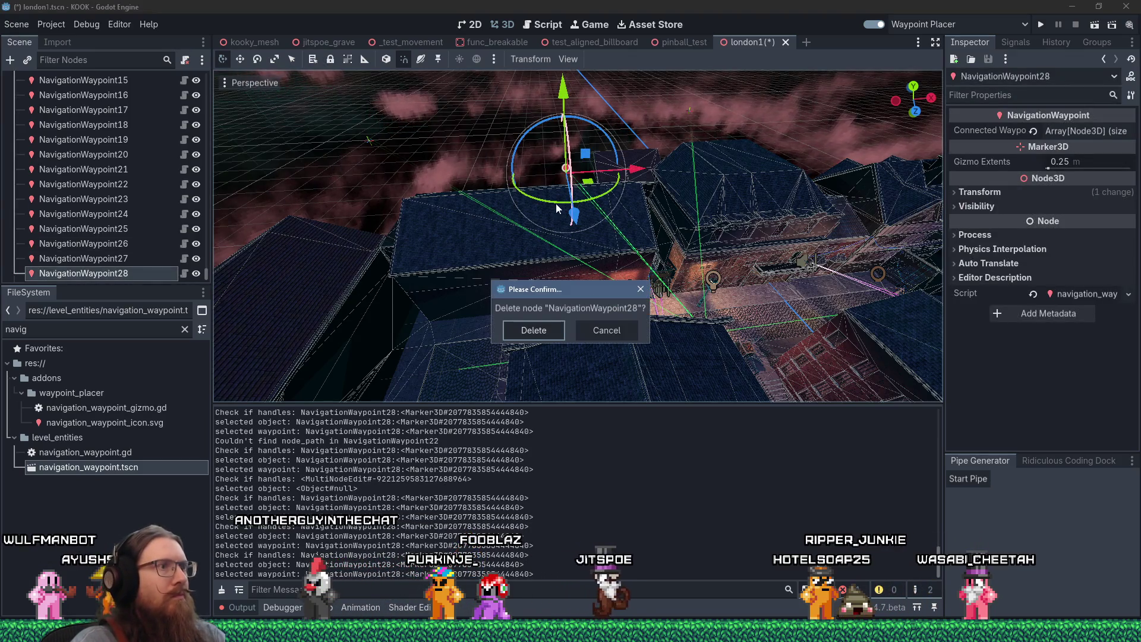
{"action": "key", "text": "Return"}
{"action": "left_click", "coordinate": [369, 141]}
{"action": "key", "text": "Delete"}
{"action": "key", "text": "Return"}
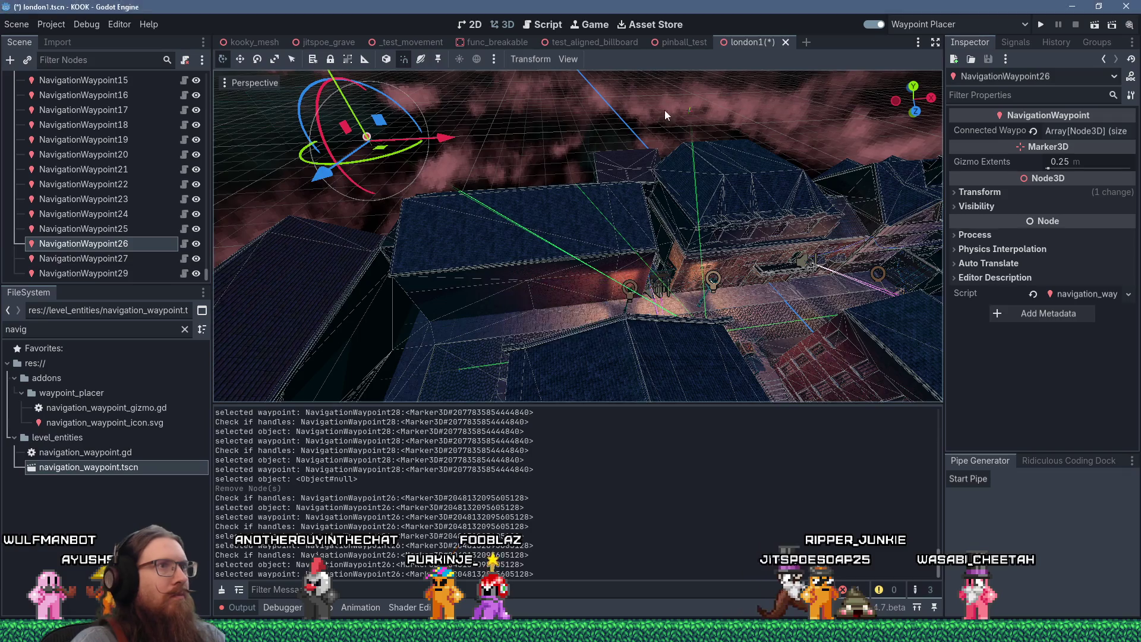
Step: Delete NavigationWaypoint27 as well
{"action": "left_click", "coordinate": [690, 109]}
{"action": "key", "text": "Delete"}
{"action": "key", "text": "Return"}
{"action": "scroll", "coordinate": [729, 273], "scroll_direction": "up", "scroll_amount": 5}
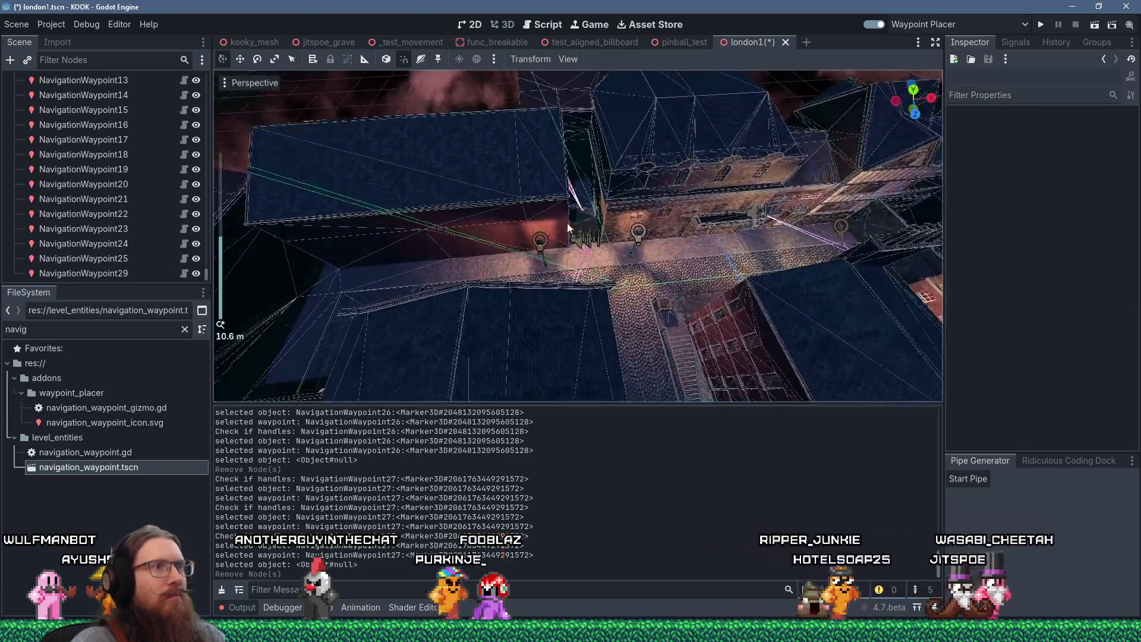
{"action": "scroll", "coordinate": [567, 223], "scroll_direction": "down", "scroll_amount": 3}
{"action": "mouse_move", "coordinate": [567, 223]}
{"action": "left_mouse_down"}
{"action": "mouse_move", "coordinate": [519, 291]}
{"action": "mouse_move", "coordinate": [599, 84]}
{"action": "mouse_move", "coordinate": [683, 270]}
{"action": "mouse_move", "coordinate": [673, 128]}
{"action": "mouse_move", "coordinate": [675, 403]}
{"action": "mouse_move", "coordinate": [658, 375]}
{"action": "mouse_move", "coordinate": [754, 77]}
{"action": "mouse_move", "coordinate": [683, 155]}
{"action": "mouse_move", "coordinate": [688, 222]}
{"action": "mouse_move", "coordinate": [726, 291]}
{"action": "left_mouse_up"}
{"action": "scroll", "coordinate": [754, 76], "scroll_direction": "up", "scroll_amount": 4}
Step: Select NavigationWaypoint25 and remove its two empty Connected Waypoints entries
{"action": "left_click", "coordinate": [726, 291]}
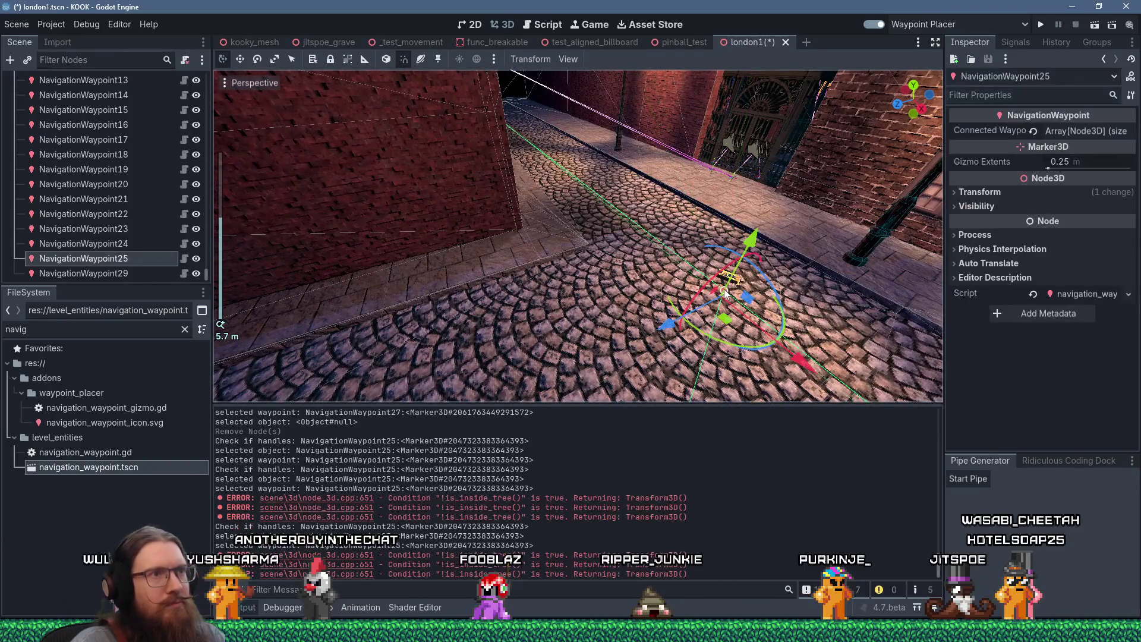
{"action": "left_click", "coordinate": [1080, 130]}
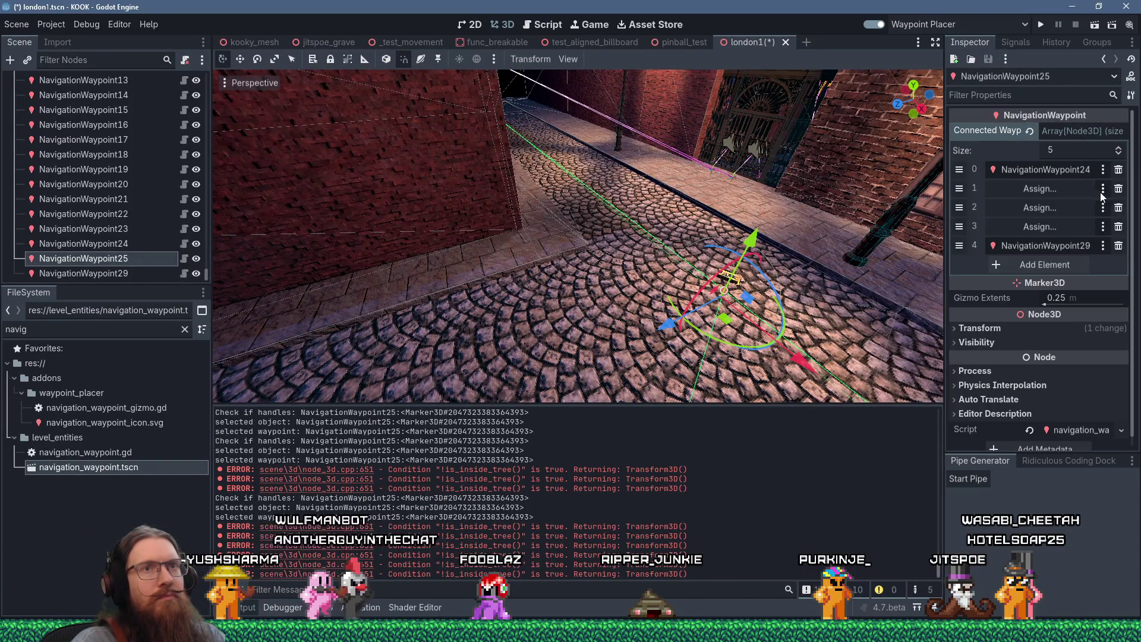
{"action": "left_click", "coordinate": [1126, 189]}
{"action": "left_click", "coordinate": [1126, 188]}
Step: Orbit to an overhead view and select NavigationWaypoint22 on the street
{"action": "mouse_move", "coordinate": [743, 214]}
{"action": "left_mouse_down"}
{"action": "mouse_move", "coordinate": [765, 208]}
{"action": "mouse_move", "coordinate": [535, 233]}
{"action": "mouse_move", "coordinate": [589, 198]}
{"action": "mouse_move", "coordinate": [644, 215]}
{"action": "mouse_move", "coordinate": [543, 176]}
{"action": "mouse_move", "coordinate": [627, 181]}
{"action": "mouse_move", "coordinate": [496, 216]}
{"action": "mouse_move", "coordinate": [593, 197]}
{"action": "mouse_move", "coordinate": [561, 191]}
{"action": "mouse_move", "coordinate": [535, 242]}
{"action": "mouse_move", "coordinate": [568, 269]}
{"action": "mouse_move", "coordinate": [602, 140]}
{"action": "left_mouse_up"}
{"action": "scroll", "coordinate": [561, 191], "scroll_direction": "up", "scroll_amount": 2}
{"action": "scroll", "coordinate": [561, 191], "scroll_direction": "down", "scroll_amount": 10}
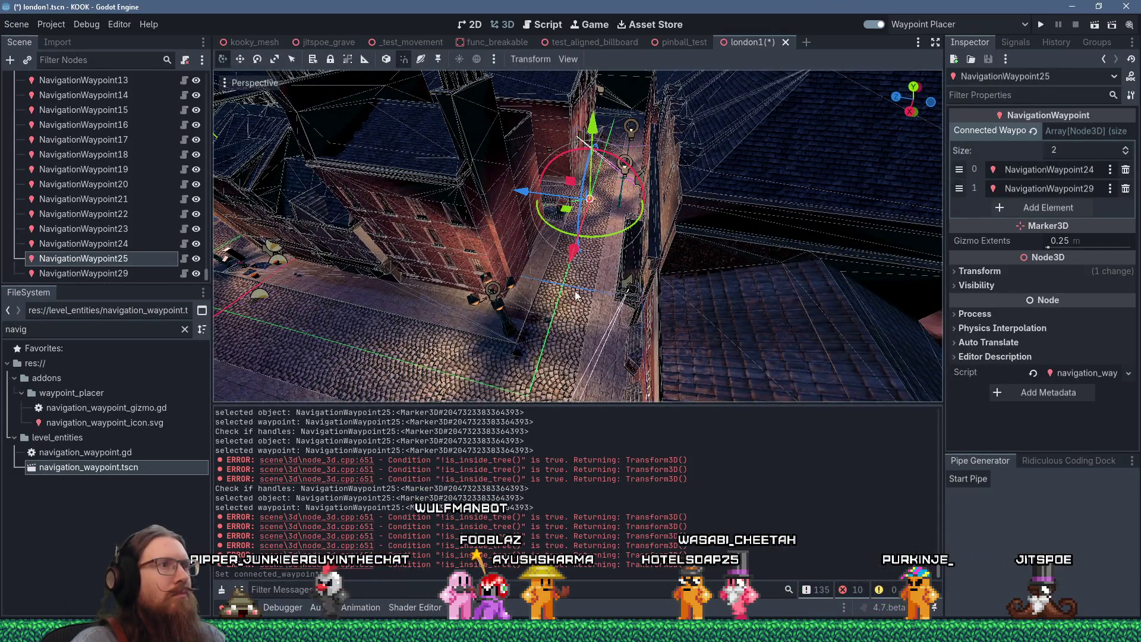
{"action": "scroll", "coordinate": [575, 295], "scroll_direction": "up", "scroll_amount": 6}
{"action": "mouse_move", "coordinate": [652, 181]}
{"action": "left_mouse_down"}
{"action": "mouse_move", "coordinate": [602, 248]}
{"action": "mouse_move", "coordinate": [583, 140]}
{"action": "mouse_move", "coordinate": [597, 273]}
{"action": "mouse_move", "coordinate": [693, 262]}
{"action": "mouse_move", "coordinate": [472, 194]}
{"action": "mouse_move", "coordinate": [650, 274]}
{"action": "left_mouse_up"}
{"action": "scroll", "coordinate": [612, 232], "scroll_direction": "down", "scroll_amount": 3}
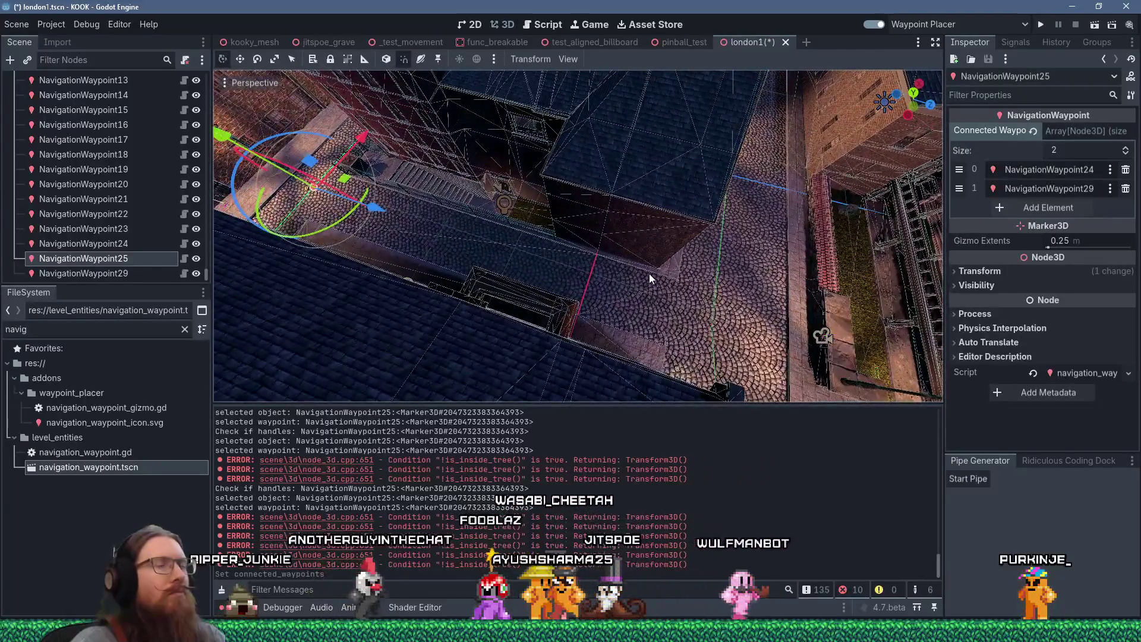
{"action": "left_click", "coordinate": [712, 327]}
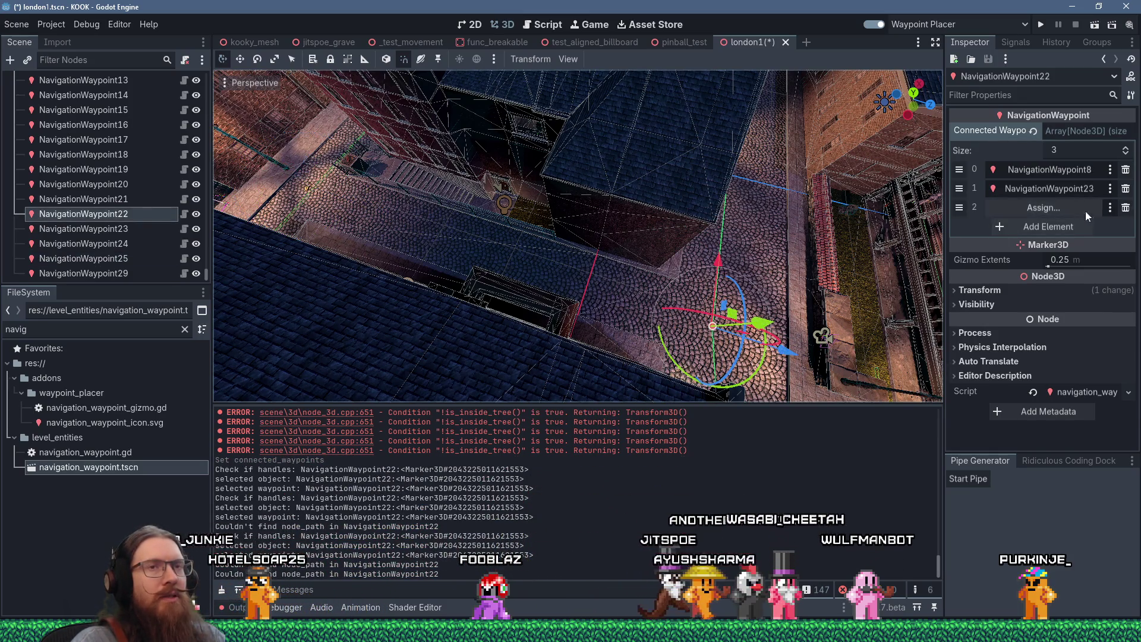
Step: Remove NavigationWaypoint22's empty entry, then add NavigationWaypoint22 to NavigationWaypoint25's connected waypoints
{"action": "left_click", "coordinate": [1126, 208]}
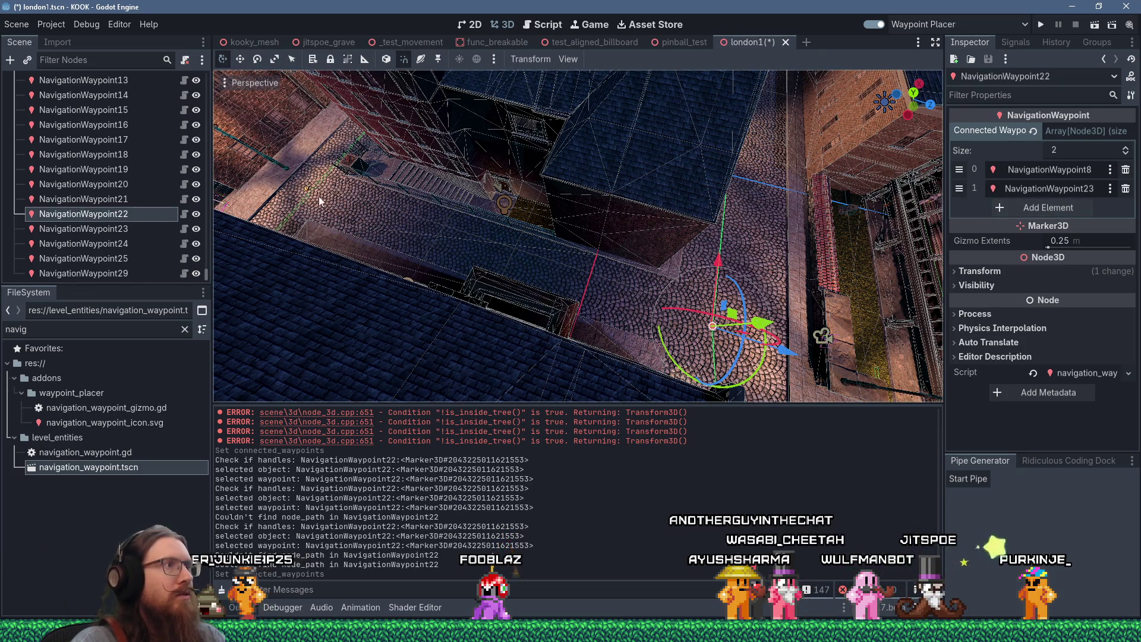
{"action": "scroll", "coordinate": [391, 211], "scroll_direction": "up", "scroll_amount": 5}
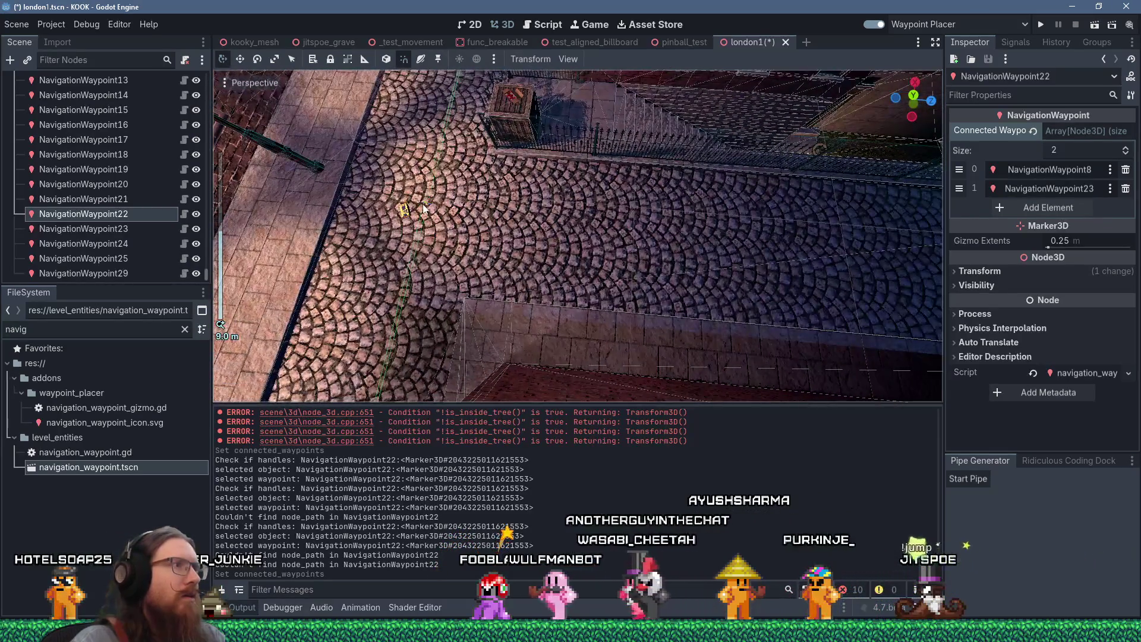
{"action": "left_click", "coordinate": [425, 201]}
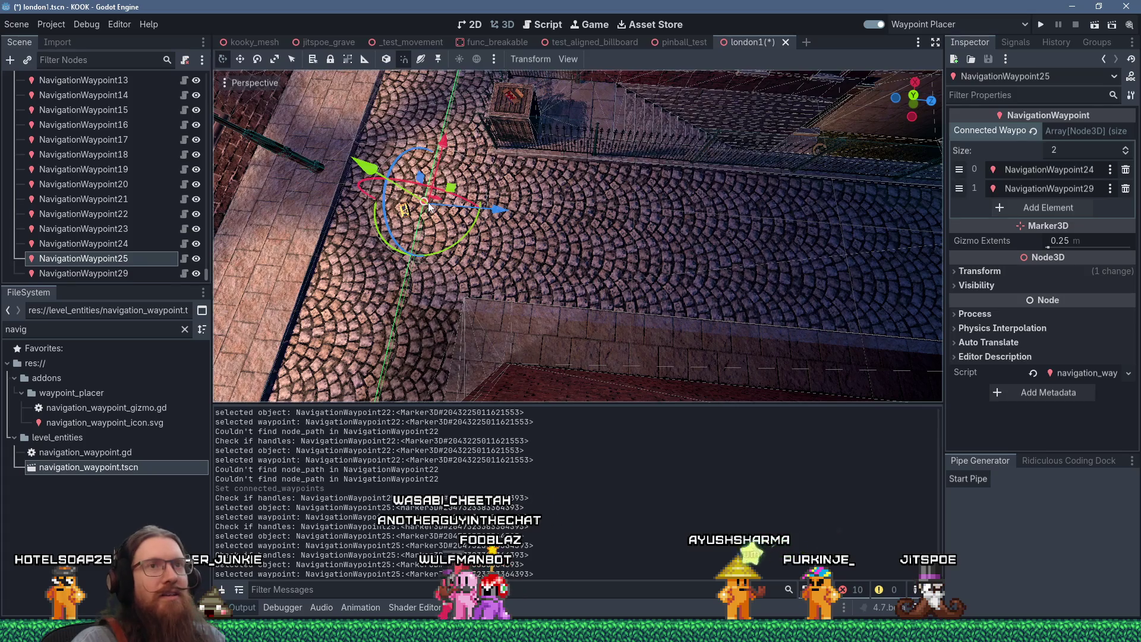
{"action": "left_click", "coordinate": [1032, 207]}
{"action": "left_click", "coordinate": [1037, 208]}
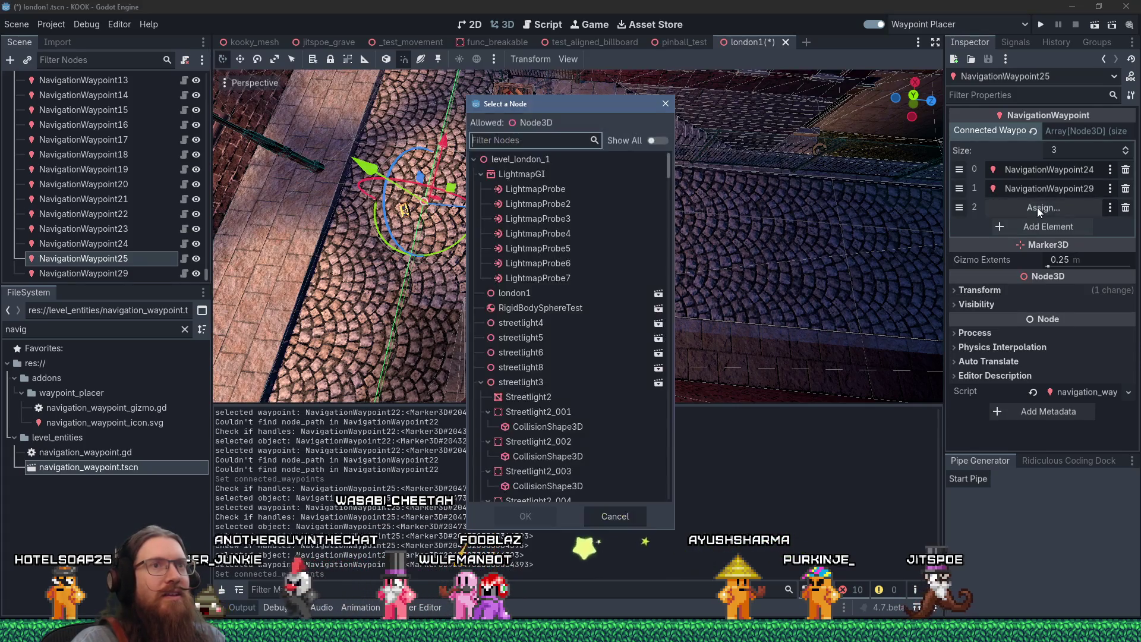
{"action": "type", "text": "22"}
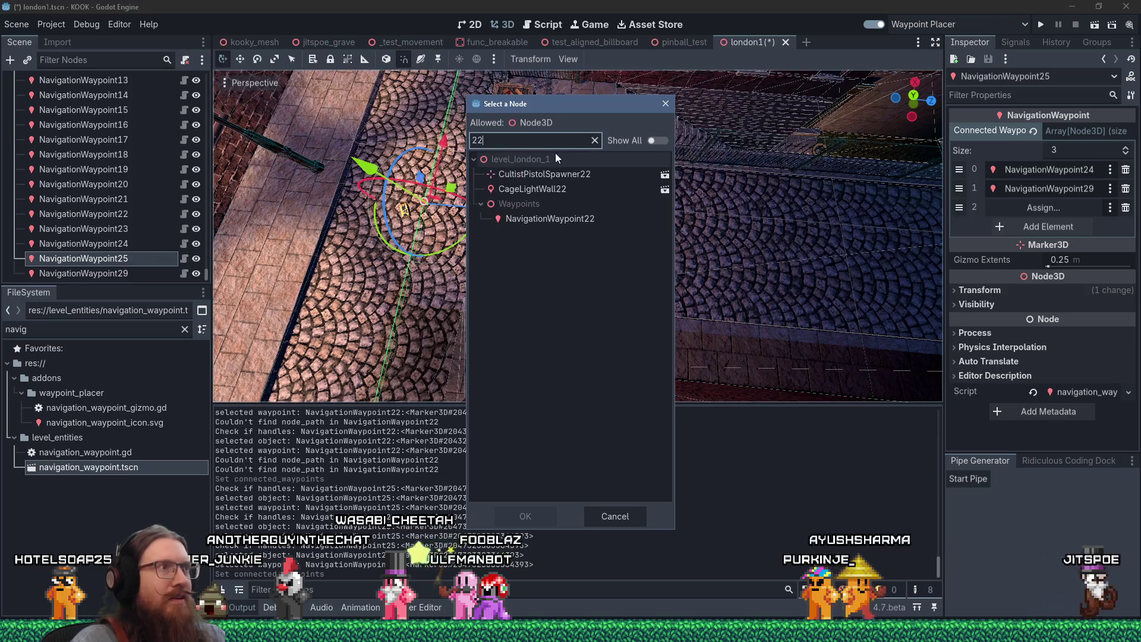
{"action": "left_click", "coordinate": [579, 219]}
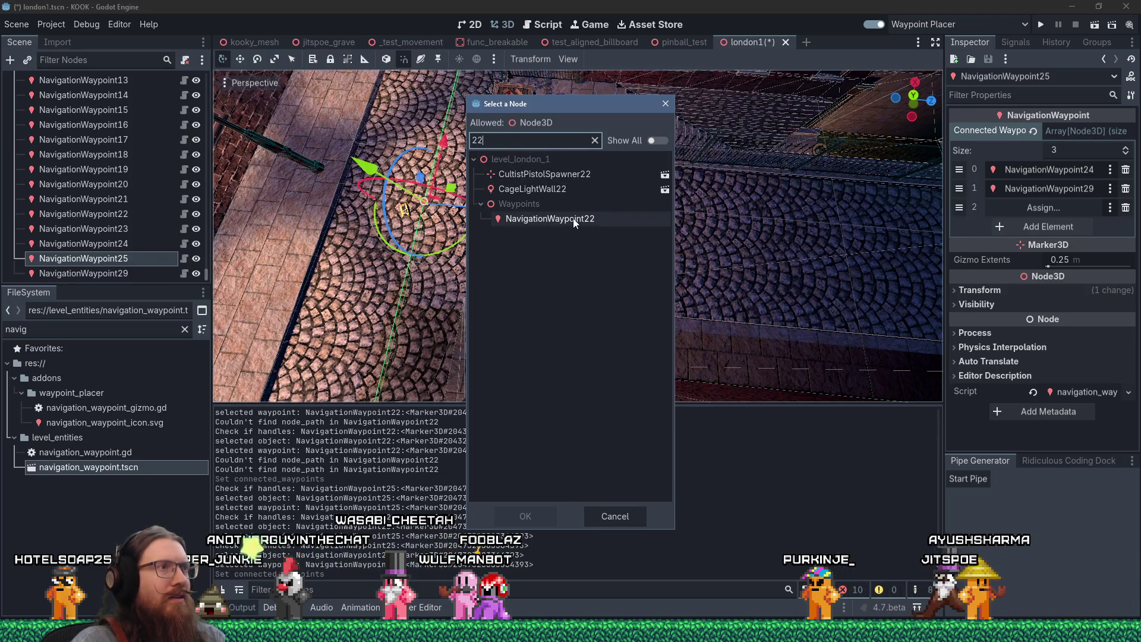
{"action": "left_click", "coordinate": [538, 515]}
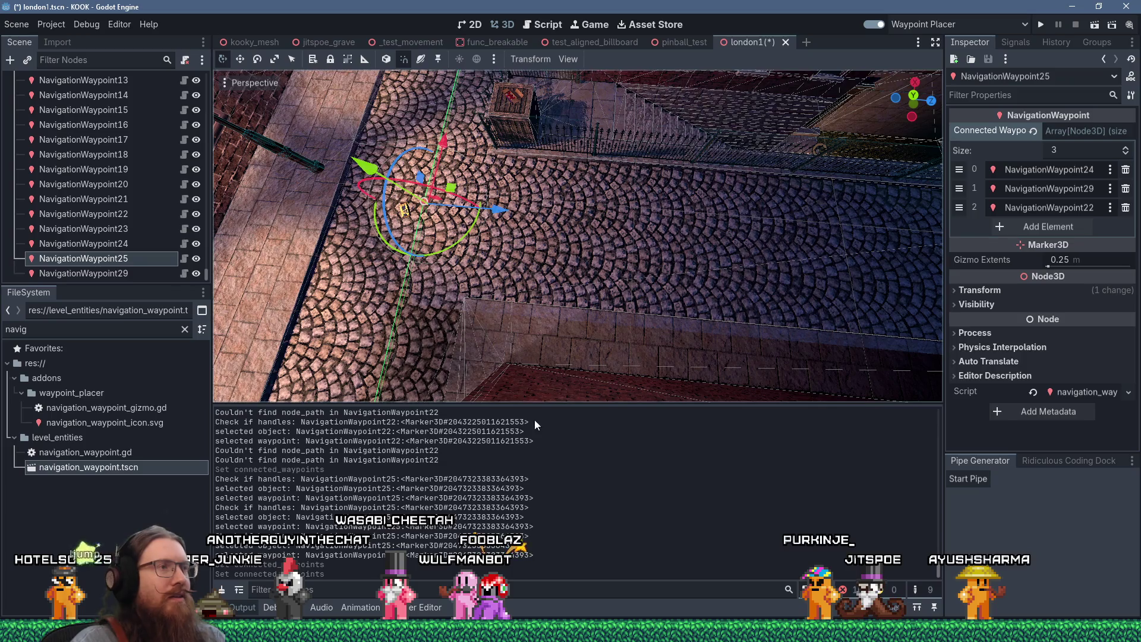
Step: Select NavigationWaypoint22 and add NavigationWaypoint25 to its connected waypoints
{"action": "scroll", "coordinate": [612, 262], "scroll_direction": "up", "scroll_amount": 3}
{"action": "left_click_drag", "start_coordinate": [700, 247], "coordinate": [502, 231]}
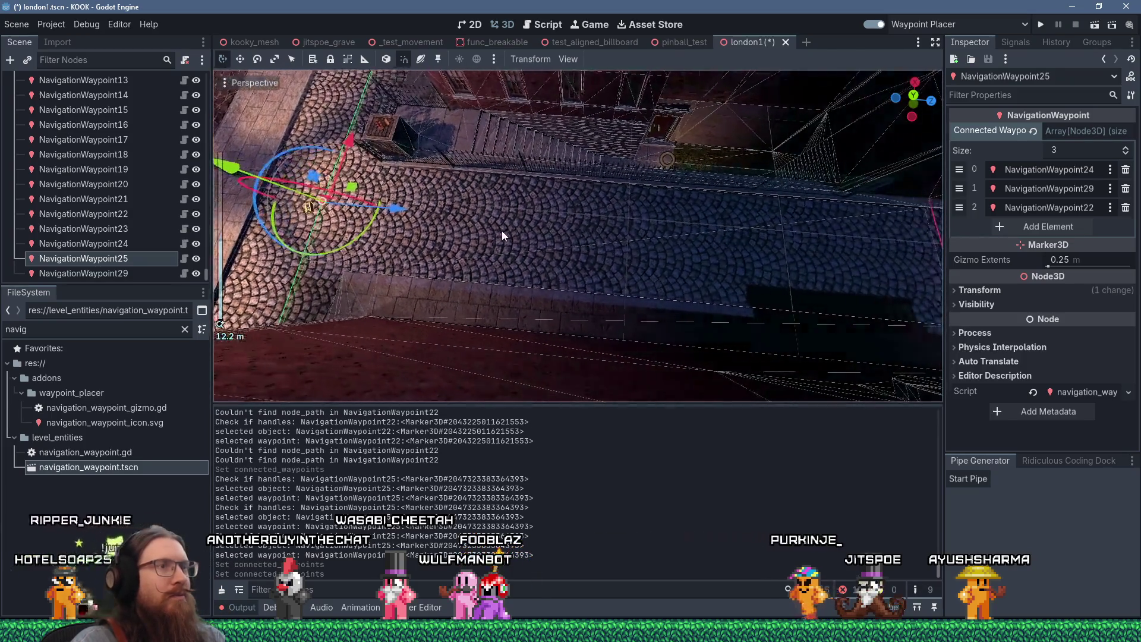
{"action": "left_click_drag", "start_coordinate": [708, 226], "coordinate": [531, 250]}
{"action": "left_click", "coordinate": [670, 260]}
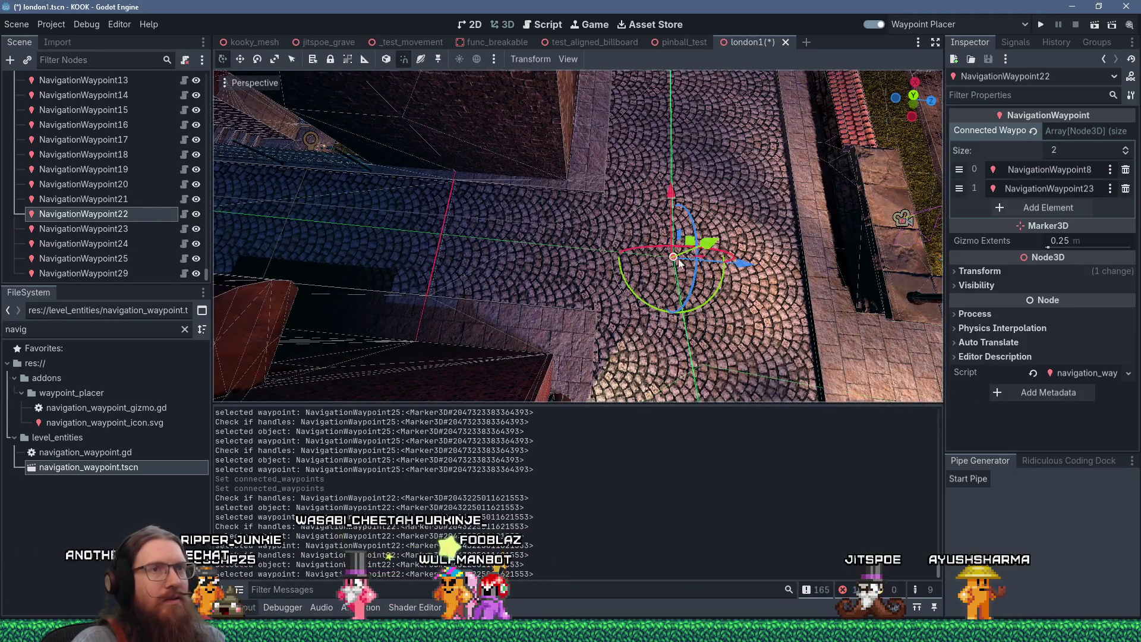
{"action": "left_click", "coordinate": [1029, 208]}
{"action": "left_click", "coordinate": [1033, 210]}
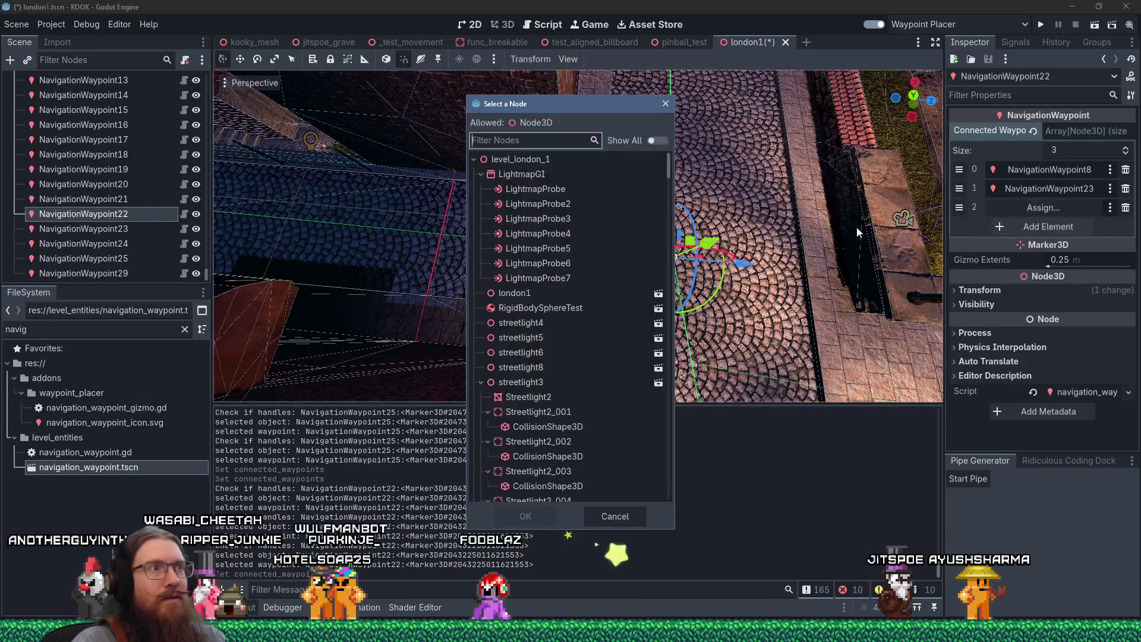
{"action": "left_click_drag", "start_coordinate": [669, 192], "coordinate": [658, 498]}
{"action": "left_click", "coordinate": [594, 478]}
{"action": "left_click", "coordinate": [535, 515]}
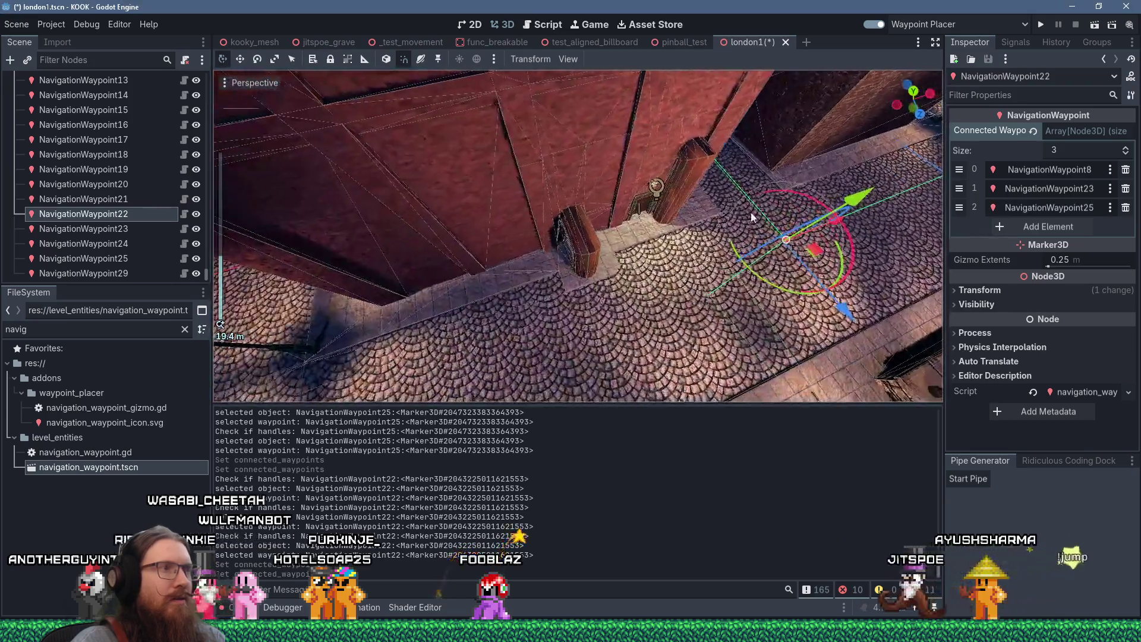
Step: Select NavigationWaypoint21 and orbit lower around the street
{"action": "scroll", "coordinate": [555, 255], "scroll_direction": "down", "scroll_amount": 5}
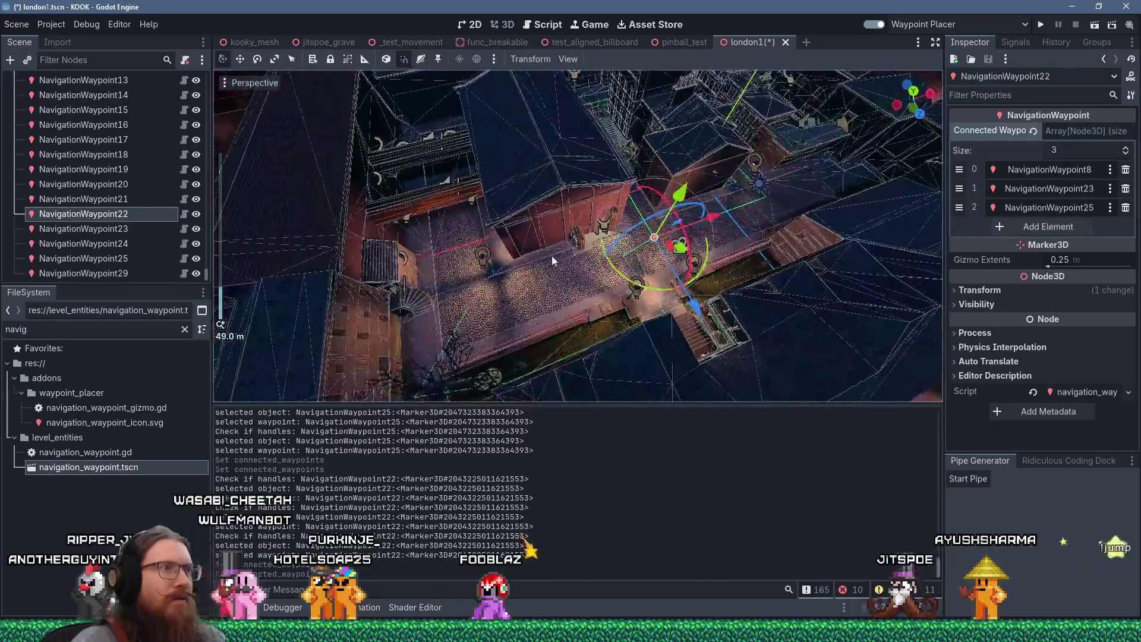
{"action": "scroll", "coordinate": [652, 270], "scroll_direction": "up", "scroll_amount": 10}
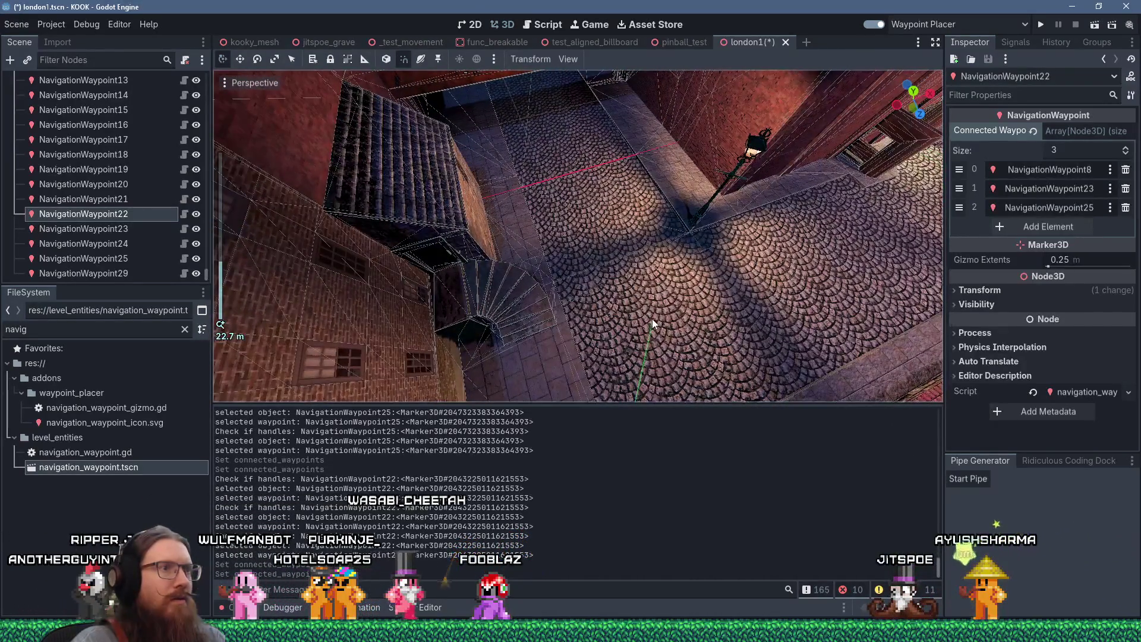
{"action": "left_click", "coordinate": [651, 319]}
{"action": "scroll", "coordinate": [730, 301], "scroll_direction": "up", "scroll_amount": 3}
{"action": "mouse_move", "coordinate": [730, 301]}
{"action": "left_mouse_down"}
{"action": "mouse_move", "coordinate": [651, 276]}
{"action": "mouse_move", "coordinate": [627, 234]}
{"action": "left_mouse_up"}
{"action": "mouse_move", "coordinate": [472, 306]}
{"action": "left_mouse_down"}
{"action": "mouse_move", "coordinate": [598, 267]}
{"action": "mouse_move", "coordinate": [453, 290]}
{"action": "mouse_move", "coordinate": [719, 301]}
{"action": "mouse_move", "coordinate": [676, 260]}
{"action": "left_mouse_up"}
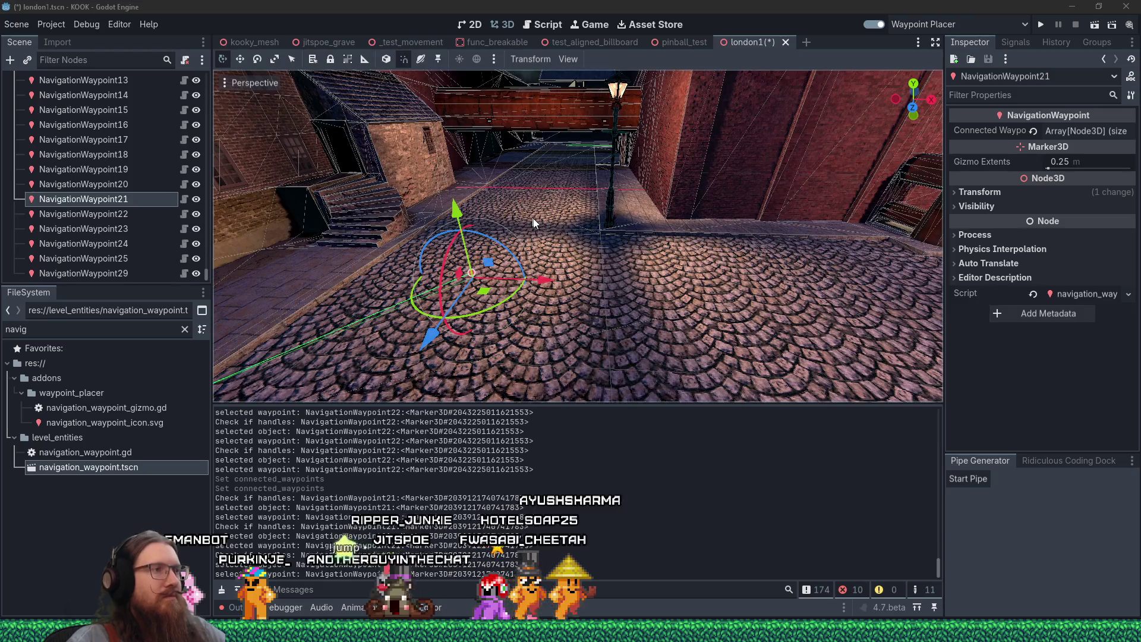
{"action": "scroll", "coordinate": [668, 330], "scroll_direction": "down", "scroll_amount": 3}
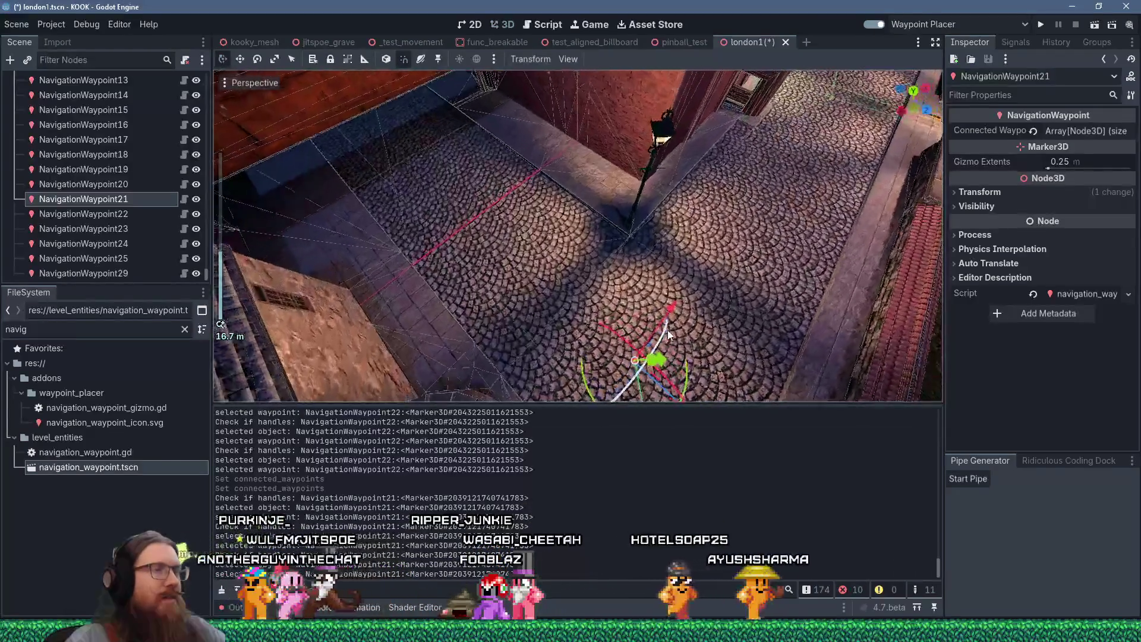
{"action": "mouse_move", "coordinate": [668, 330]}
{"action": "left_mouse_down"}
{"action": "mouse_move", "coordinate": [603, 326]}
{"action": "mouse_move", "coordinate": [484, 240]}
{"action": "mouse_move", "coordinate": [657, 284]}
{"action": "mouse_move", "coordinate": [532, 290]}
{"action": "left_mouse_up"}
{"action": "scroll", "coordinate": [533, 291], "scroll_direction": "down", "scroll_amount": 3}
{"action": "mouse_move", "coordinate": [737, 299]}
{"action": "left_mouse_down"}
{"action": "mouse_move", "coordinate": [400, 262]}
{"action": "mouse_move", "coordinate": [640, 305]}
{"action": "left_mouse_up"}
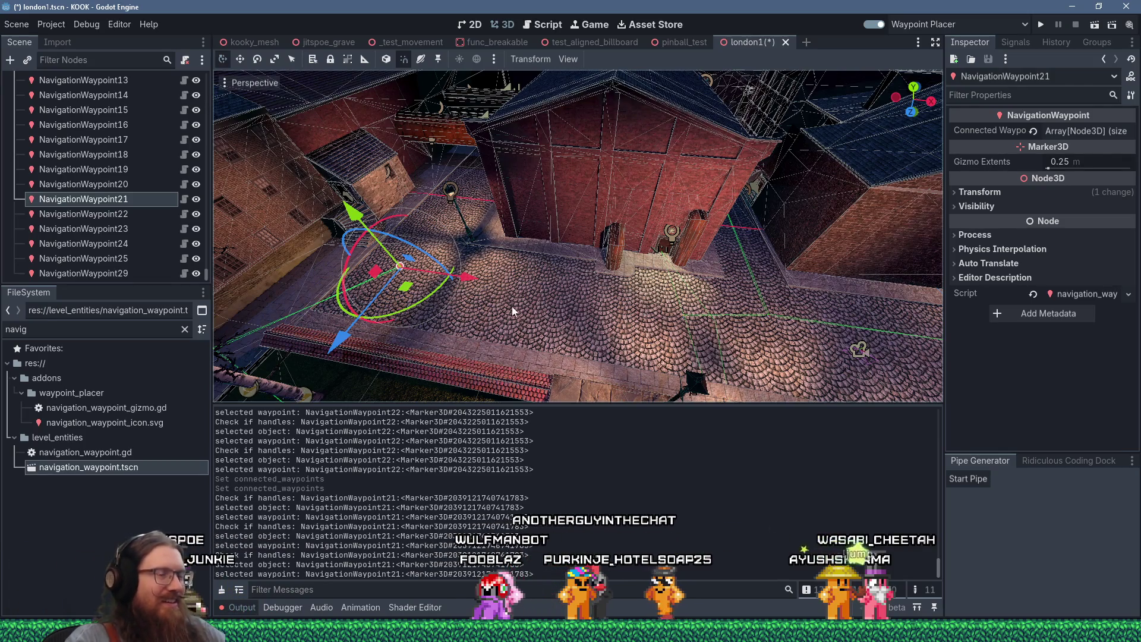
{"action": "scroll", "coordinate": [550, 316], "scroll_direction": "up", "scroll_amount": 5}
{"action": "mouse_move", "coordinate": [550, 316]}
{"action": "left_mouse_down"}
{"action": "mouse_move", "coordinate": [451, 323]}
{"action": "mouse_move", "coordinate": [502, 256]}
{"action": "mouse_move", "coordinate": [617, 283]}
{"action": "mouse_move", "coordinate": [697, 180]}
{"action": "mouse_move", "coordinate": [542, 233]}
{"action": "left_mouse_up"}
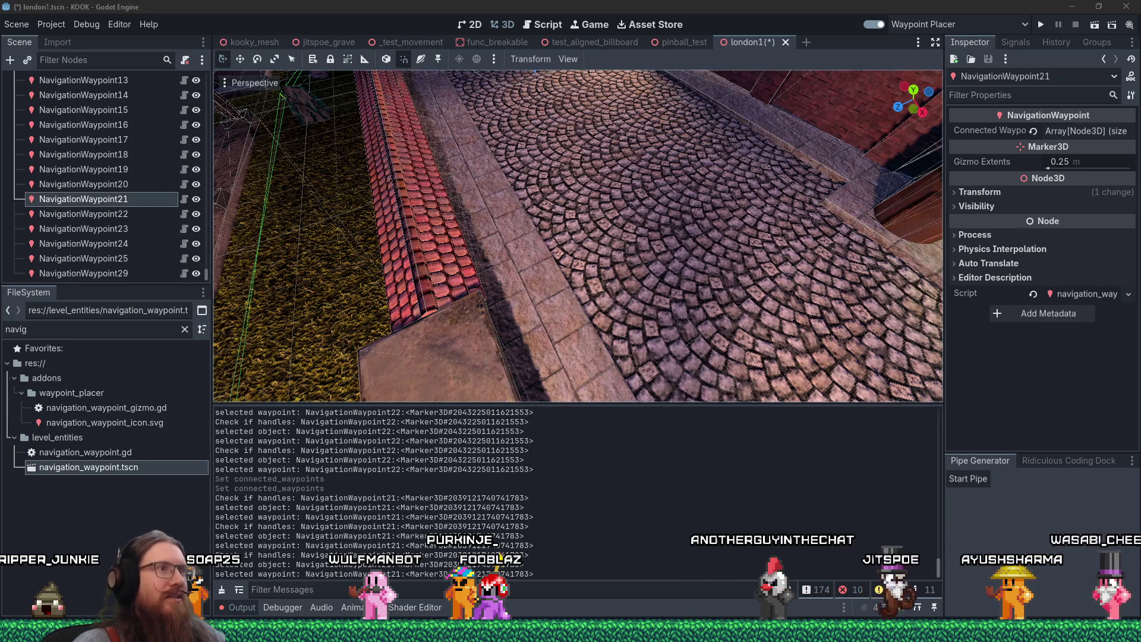
{"action": "scroll", "coordinate": [566, 221], "scroll_direction": "down", "scroll_amount": 3}
{"action": "mouse_move", "coordinate": [576, 223]}
{"action": "left_mouse_down"}
{"action": "mouse_move", "coordinate": [725, 244]}
{"action": "mouse_move", "coordinate": [743, 266]}
{"action": "left_mouse_up"}
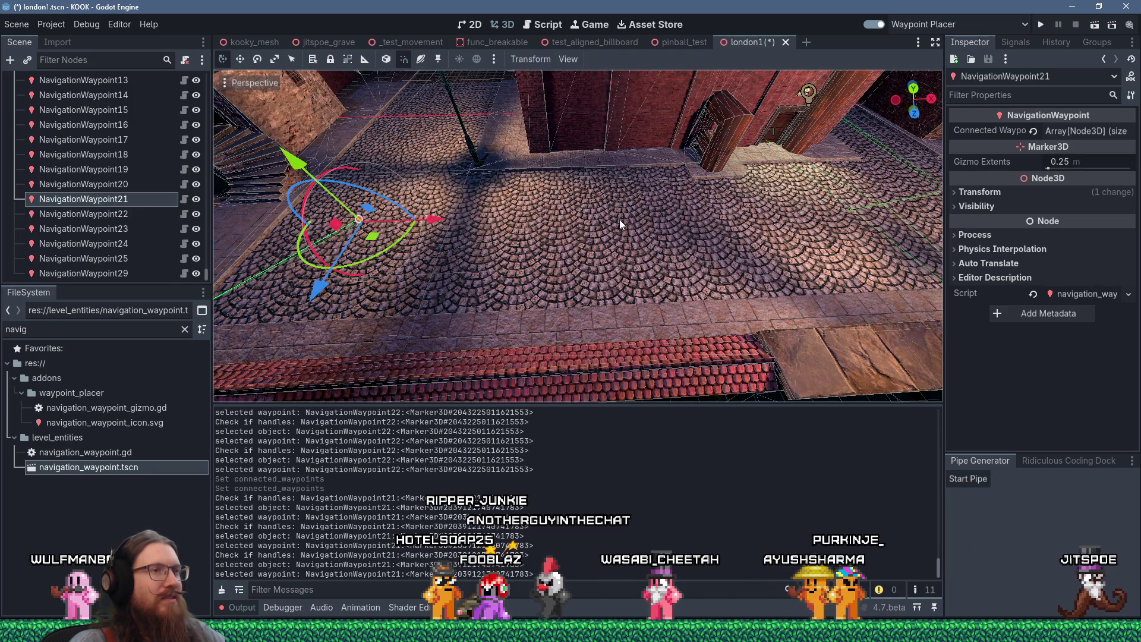
{"action": "scroll", "coordinate": [620, 220], "scroll_direction": "up", "scroll_amount": 3}
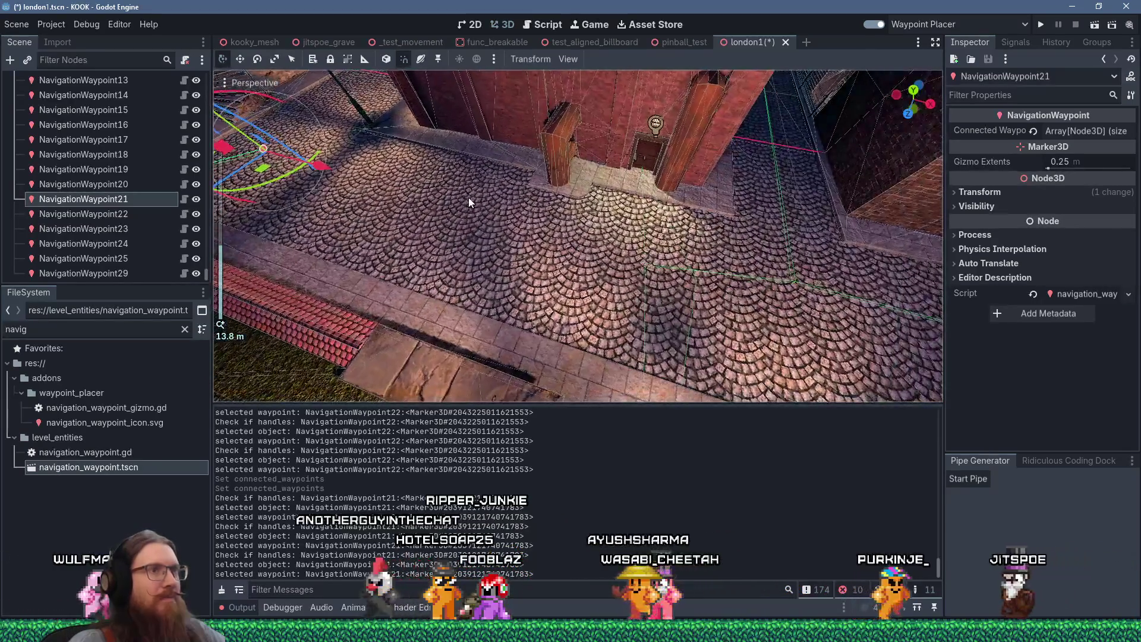
{"action": "scroll", "coordinate": [469, 198], "scroll_direction": "down", "scroll_amount": 2}
{"action": "left_click_drag", "start_coordinate": [676, 255], "coordinate": [862, 254]}
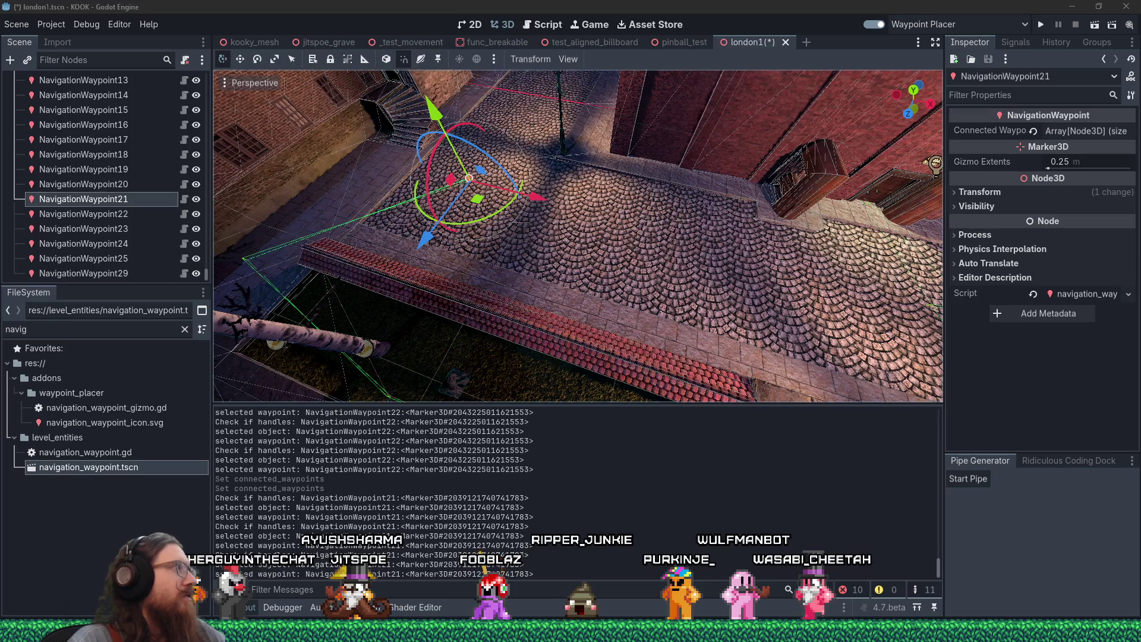
{"action": "scroll", "coordinate": [538, 191], "scroll_direction": "up", "scroll_amount": 5}
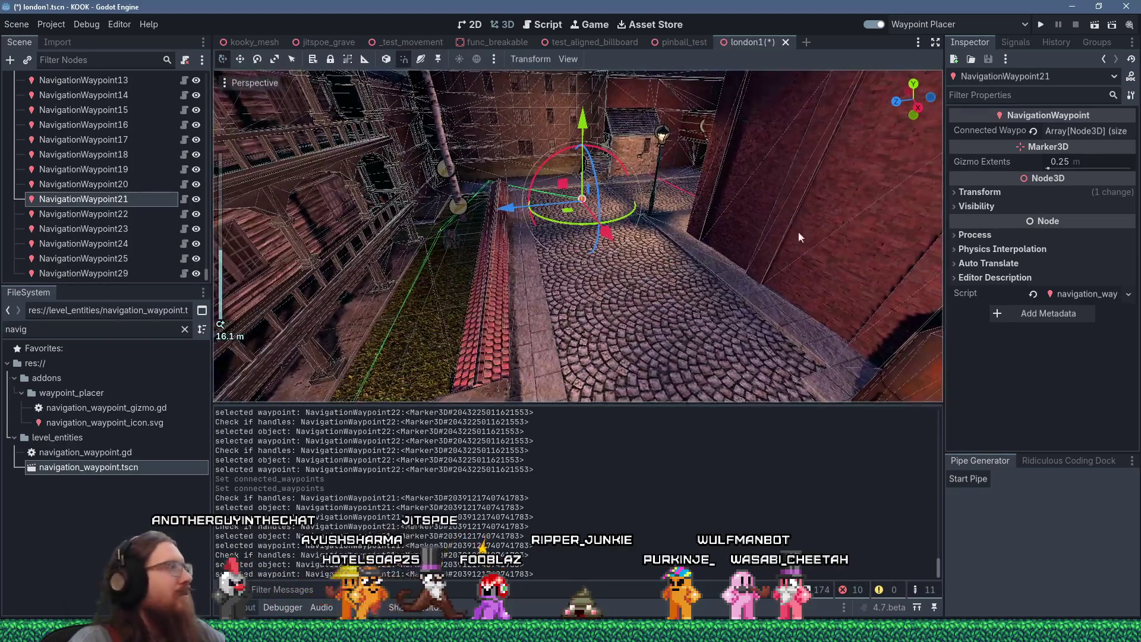
{"action": "scroll", "coordinate": [538, 190], "scroll_direction": "down", "scroll_amount": 3}
{"action": "scroll", "coordinate": [567, 206], "scroll_direction": "up", "scroll_amount": 5}
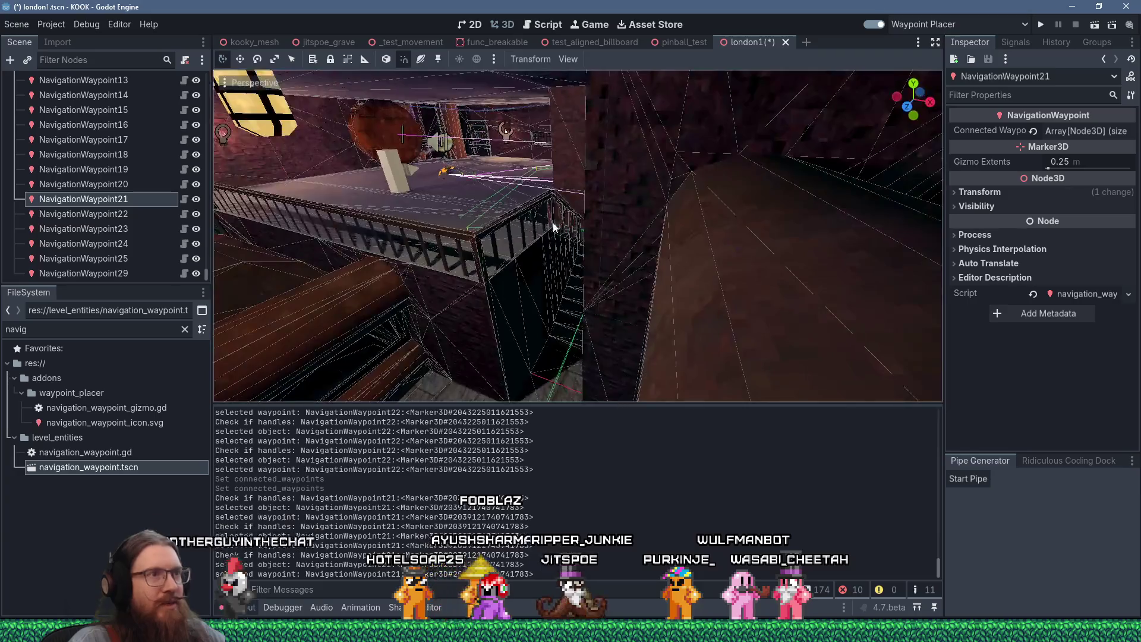
{"action": "scroll", "coordinate": [582, 273], "scroll_direction": "up", "scroll_amount": 1}
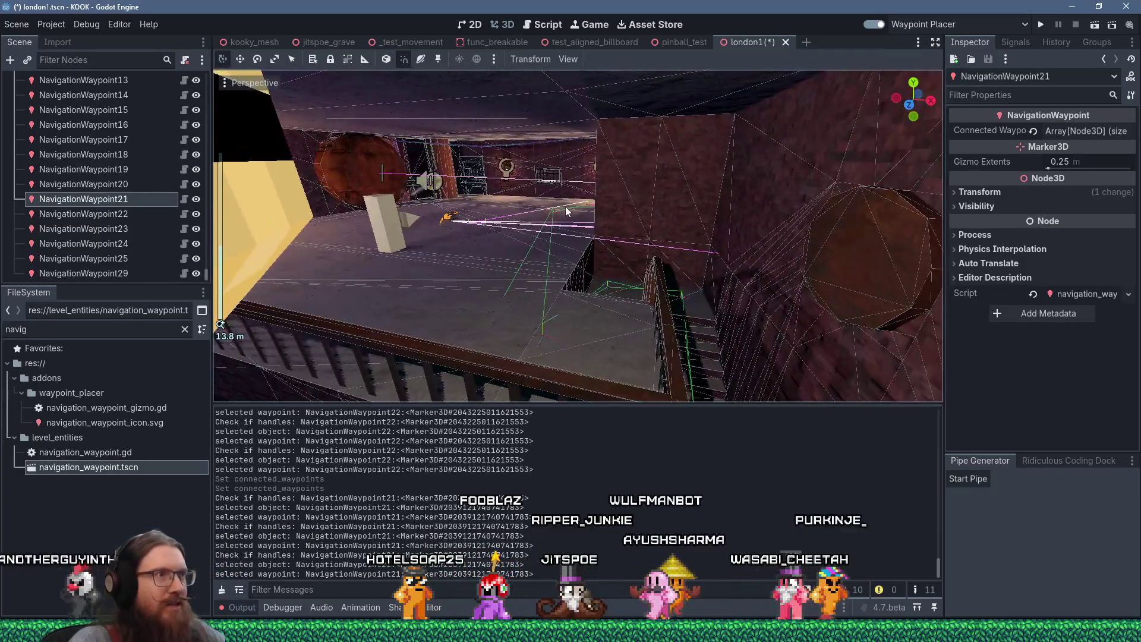
{"action": "scroll", "coordinate": [560, 230], "scroll_direction": "down", "scroll_amount": 2}
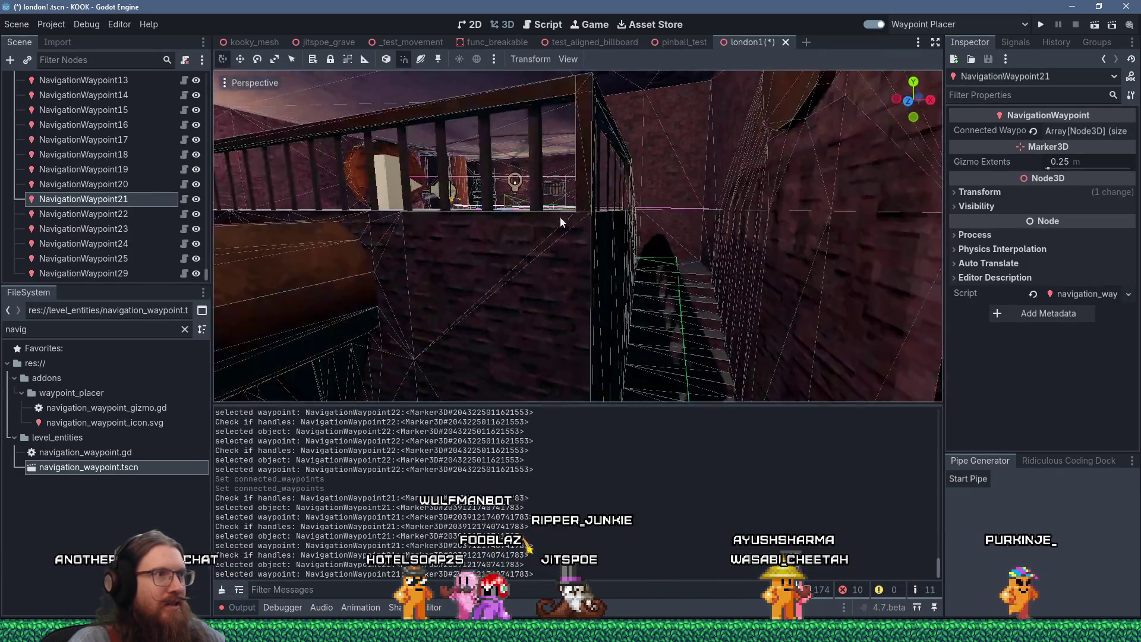
{"action": "scroll", "coordinate": [569, 160], "scroll_direction": "down", "scroll_amount": 2}
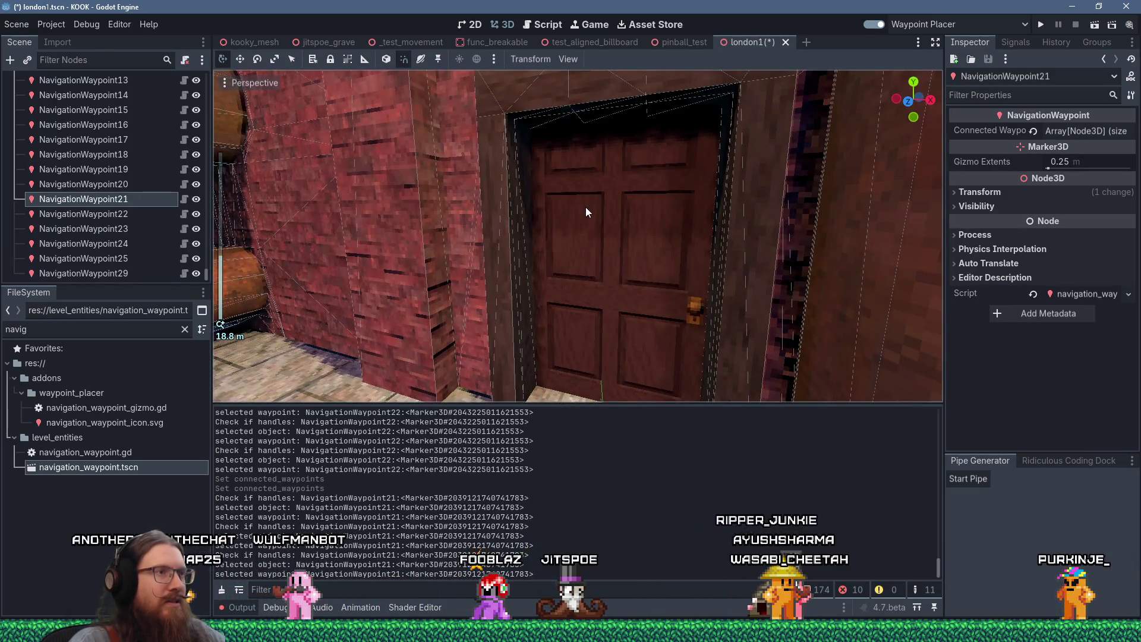
{"action": "scroll", "coordinate": [541, 223], "scroll_direction": "up", "scroll_amount": 5}
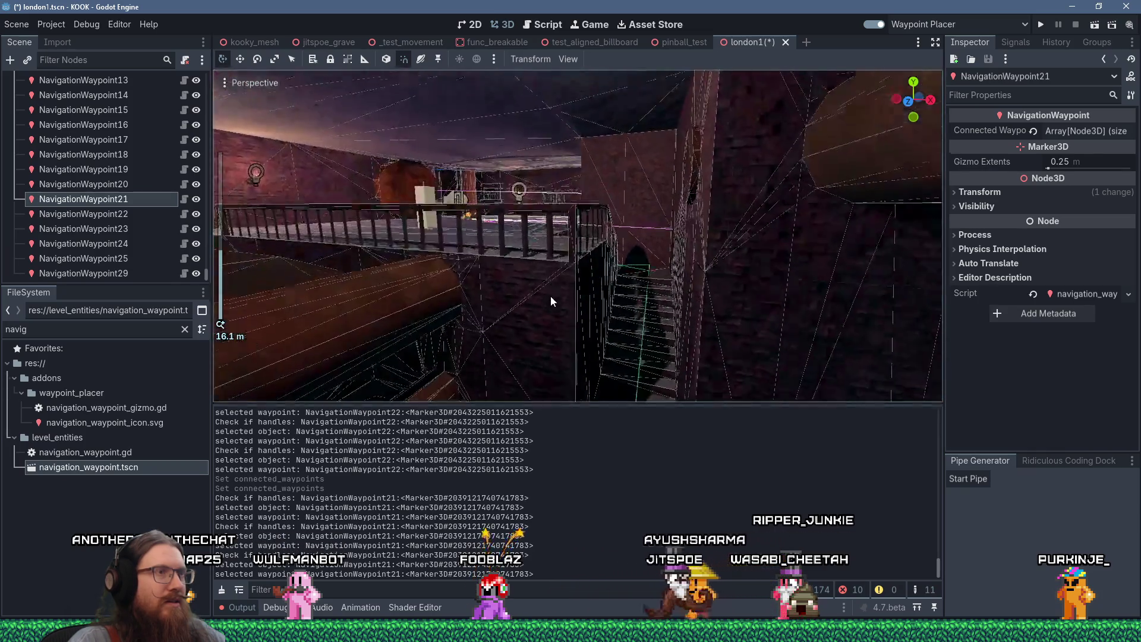
{"action": "scroll", "coordinate": [558, 281], "scroll_direction": "up", "scroll_amount": 3}
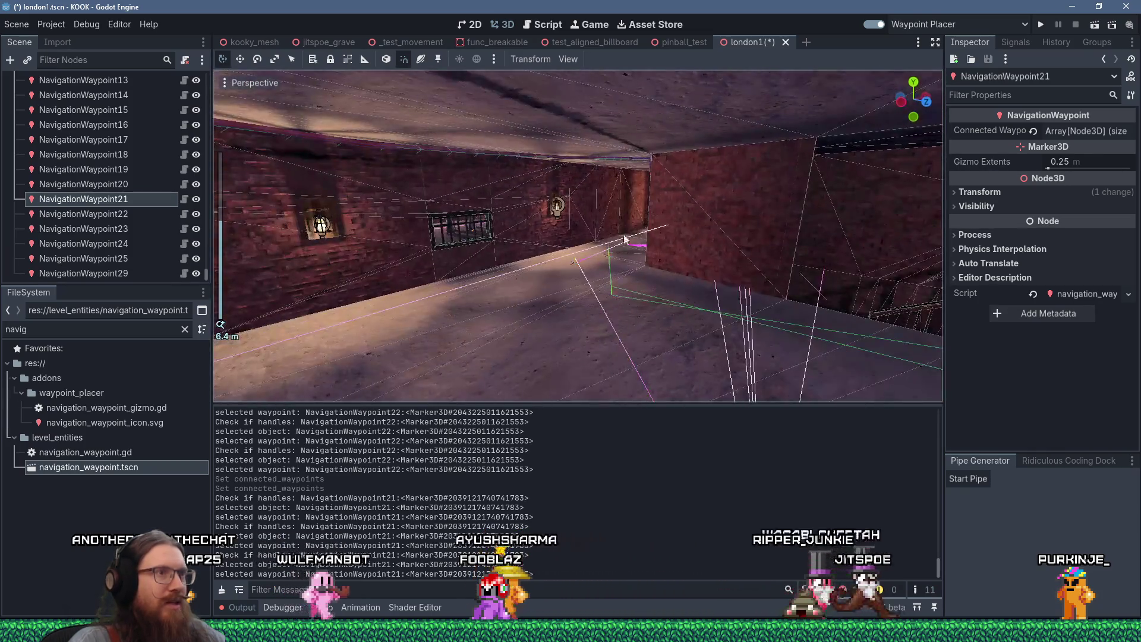
{"action": "scroll", "coordinate": [575, 273], "scroll_direction": "up", "scroll_amount": 5}
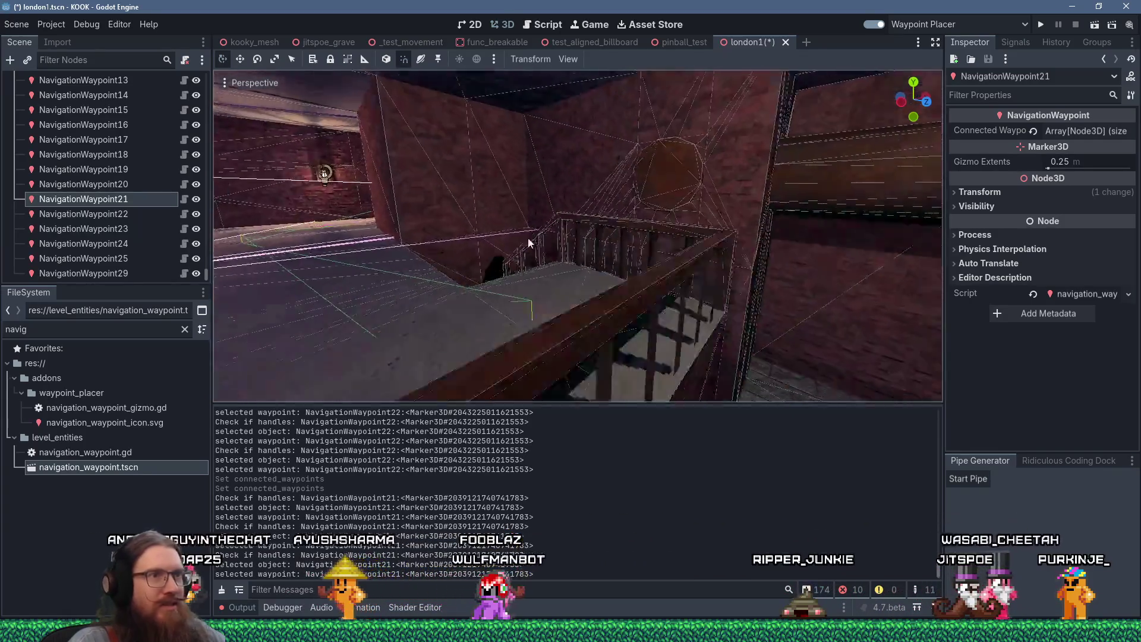
{"action": "scroll", "coordinate": [387, 124], "scroll_direction": "up", "scroll_amount": 5}
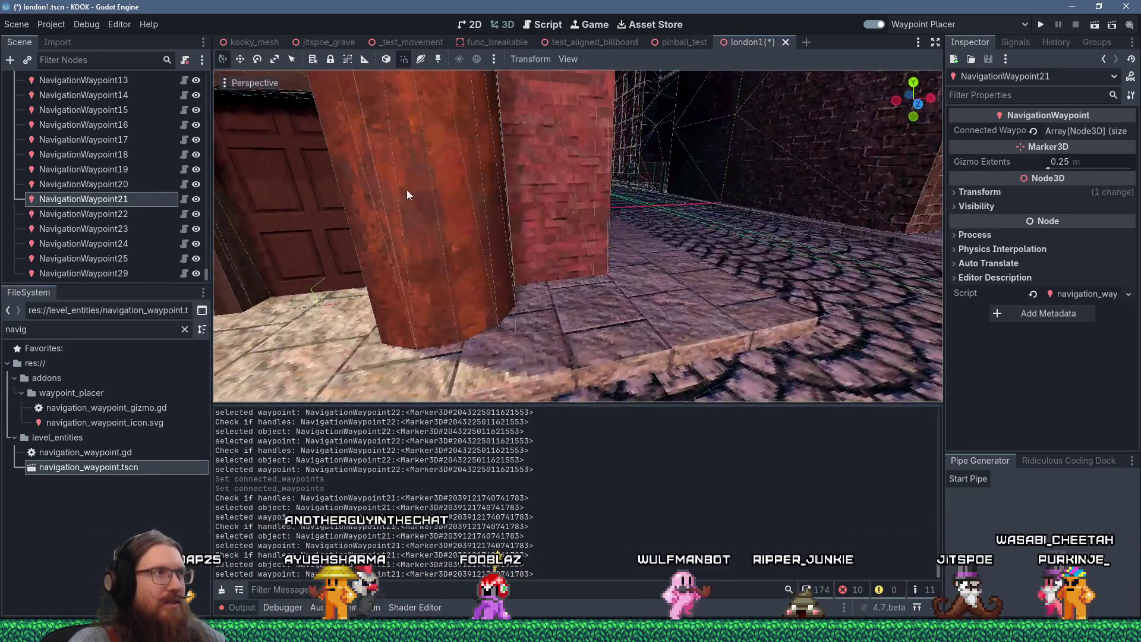
{"action": "scroll", "coordinate": [576, 219], "scroll_direction": "up", "scroll_amount": 3}
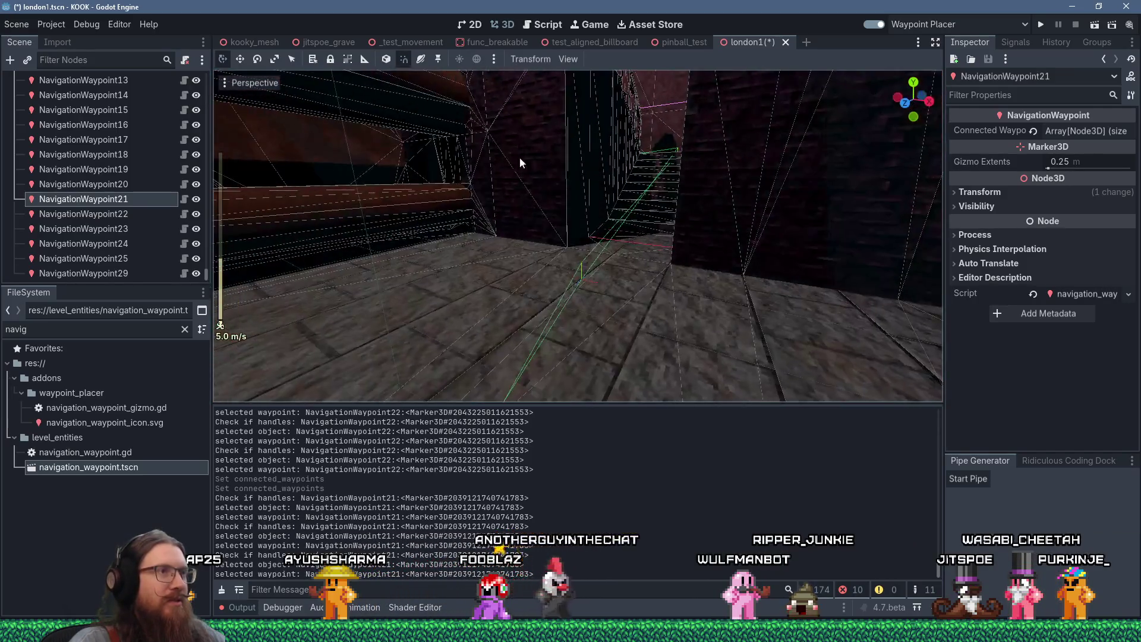
{"action": "scroll", "coordinate": [597, 168], "scroll_direction": "down", "scroll_amount": 3}
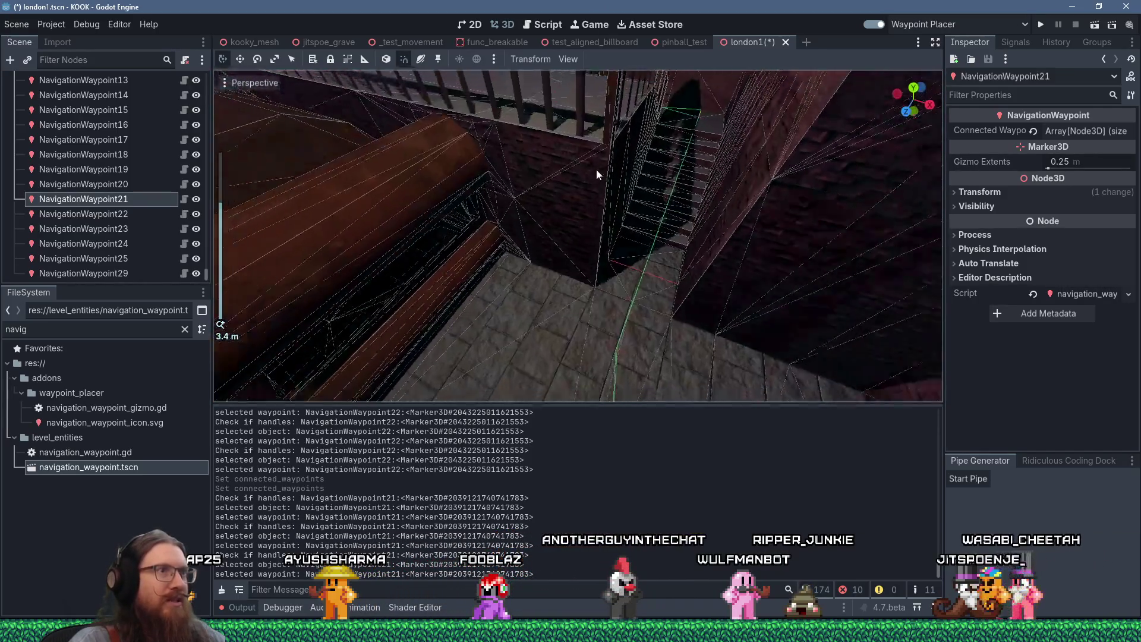
{"action": "mouse_move", "coordinate": [609, 169]}
{"action": "left_mouse_down"}
{"action": "mouse_move", "coordinate": [351, 192]}
{"action": "mouse_move", "coordinate": [567, 259]}
{"action": "mouse_move", "coordinate": [448, 175]}
{"action": "mouse_move", "coordinate": [523, 232]}
{"action": "mouse_move", "coordinate": [537, 212]}
{"action": "left_mouse_up"}
{"action": "scroll", "coordinate": [565, 226], "scroll_direction": "up", "scroll_amount": 2}
{"action": "scroll", "coordinate": [595, 234], "scroll_direction": "up", "scroll_amount": 8}
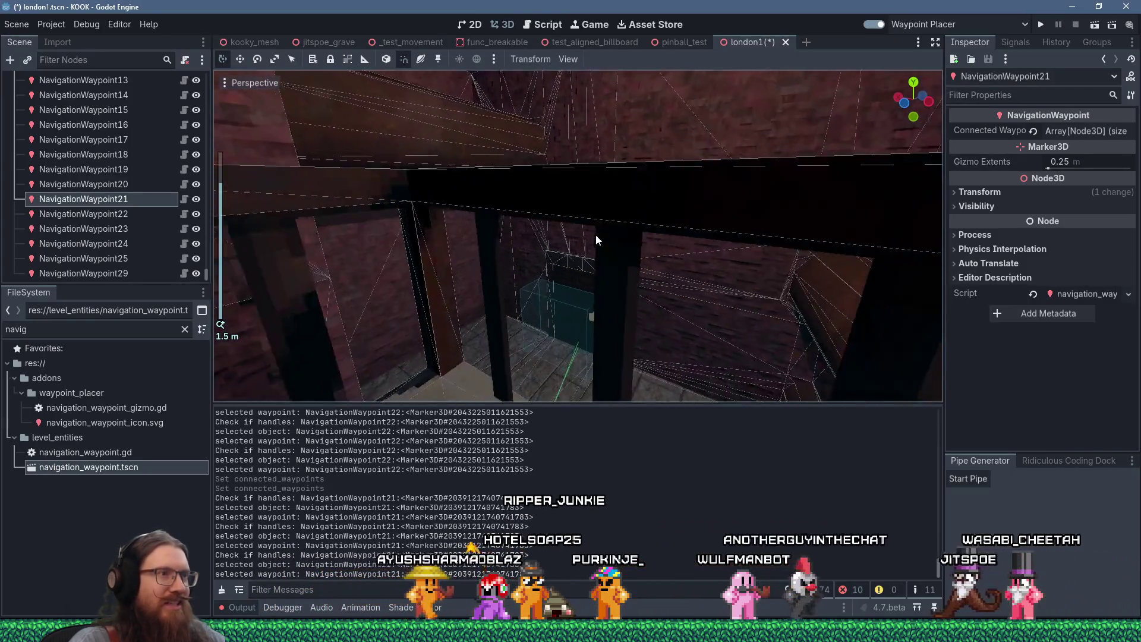
{"action": "scroll", "coordinate": [595, 234], "scroll_direction": "down", "scroll_amount": 4}
{"action": "mouse_move", "coordinate": [596, 234]}
{"action": "left_mouse_down"}
{"action": "mouse_move", "coordinate": [485, 271]}
{"action": "mouse_move", "coordinate": [533, 241]}
{"action": "mouse_move", "coordinate": [853, 156]}
{"action": "mouse_move", "coordinate": [644, 156]}
{"action": "mouse_move", "coordinate": [571, 177]}
{"action": "mouse_move", "coordinate": [671, 415]}
{"action": "mouse_move", "coordinate": [618, 280]}
{"action": "mouse_move", "coordinate": [724, 200]}
{"action": "mouse_move", "coordinate": [806, 280]}
{"action": "mouse_move", "coordinate": [747, 287]}
{"action": "mouse_move", "coordinate": [790, 247]}
{"action": "mouse_move", "coordinate": [725, 313]}
{"action": "left_mouse_up"}
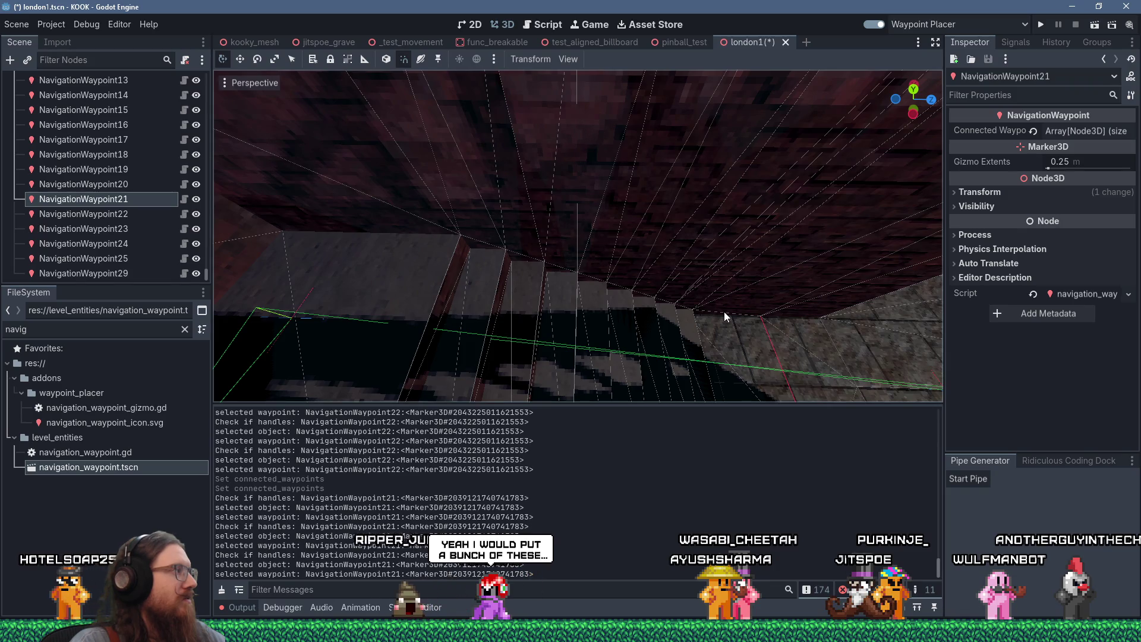
{"action": "scroll", "coordinate": [724, 311], "scroll_direction": "down", "scroll_amount": 5}
{"action": "mouse_move", "coordinate": [724, 311]}
{"action": "left_mouse_down"}
{"action": "mouse_move", "coordinate": [735, 309]}
{"action": "mouse_move", "coordinate": [583, 287]}
{"action": "mouse_move", "coordinate": [663, 316]}
{"action": "mouse_move", "coordinate": [700, 308]}
{"action": "mouse_move", "coordinate": [364, 206]}
{"action": "mouse_move", "coordinate": [537, 247]}
{"action": "mouse_move", "coordinate": [509, 234]}
{"action": "left_mouse_up"}
{"action": "scroll", "coordinate": [583, 286], "scroll_direction": "down", "scroll_amount": 3}
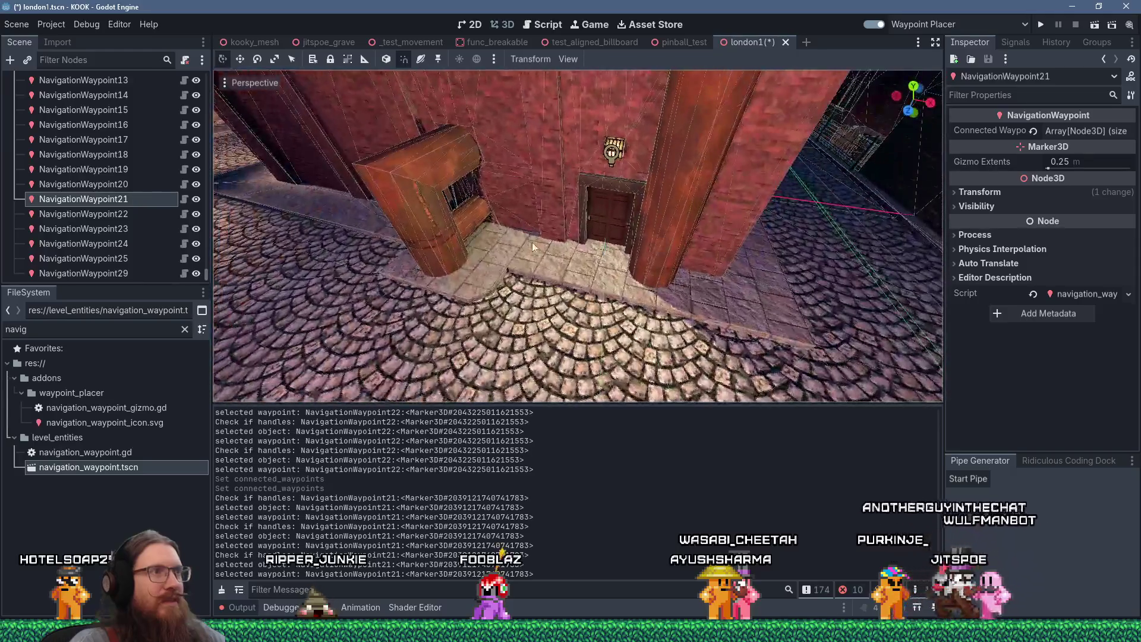
{"action": "mouse_move", "coordinate": [586, 260]}
{"action": "left_mouse_down"}
{"action": "mouse_move", "coordinate": [676, 199]}
{"action": "mouse_move", "coordinate": [757, 198]}
{"action": "mouse_move", "coordinate": [559, 223]}
{"action": "mouse_move", "coordinate": [665, 189]}
{"action": "mouse_move", "coordinate": [762, 236]}
{"action": "mouse_move", "coordinate": [462, 225]}
{"action": "mouse_move", "coordinate": [540, 228]}
{"action": "mouse_move", "coordinate": [705, 273]}
{"action": "mouse_move", "coordinate": [776, 249]}
{"action": "mouse_move", "coordinate": [747, 258]}
{"action": "mouse_move", "coordinate": [701, 224]}
{"action": "mouse_move", "coordinate": [655, 223]}
{"action": "mouse_move", "coordinate": [615, 306]}
{"action": "mouse_move", "coordinate": [643, 331]}
{"action": "mouse_move", "coordinate": [312, 274]}
{"action": "mouse_move", "coordinate": [495, 267]}
{"action": "mouse_move", "coordinate": [444, 283]}
{"action": "mouse_move", "coordinate": [607, 291]}
{"action": "mouse_move", "coordinate": [479, 273]}
{"action": "mouse_move", "coordinate": [362, 235]}
{"action": "mouse_move", "coordinate": [298, 141]}
{"action": "mouse_move", "coordinate": [283, 149]}
{"action": "mouse_move", "coordinate": [316, 199]}
{"action": "mouse_move", "coordinate": [683, 163]}
{"action": "left_mouse_up"}
{"action": "scroll", "coordinate": [705, 273], "scroll_direction": "up", "scroll_amount": 2}
{"action": "scroll", "coordinate": [743, 257], "scroll_direction": "down", "scroll_amount": 5}
{"action": "scroll", "coordinate": [655, 222], "scroll_direction": "up", "scroll_amount": 4}
{"action": "scroll", "coordinate": [494, 266], "scroll_direction": "down", "scroll_amount": 5}
{"action": "mouse_move", "coordinate": [462, 319]}
{"action": "left_mouse_down"}
{"action": "mouse_move", "coordinate": [468, 251]}
{"action": "mouse_move", "coordinate": [623, 251]}
{"action": "mouse_move", "coordinate": [651, 269]}
{"action": "mouse_move", "coordinate": [572, 308]}
{"action": "left_mouse_up"}
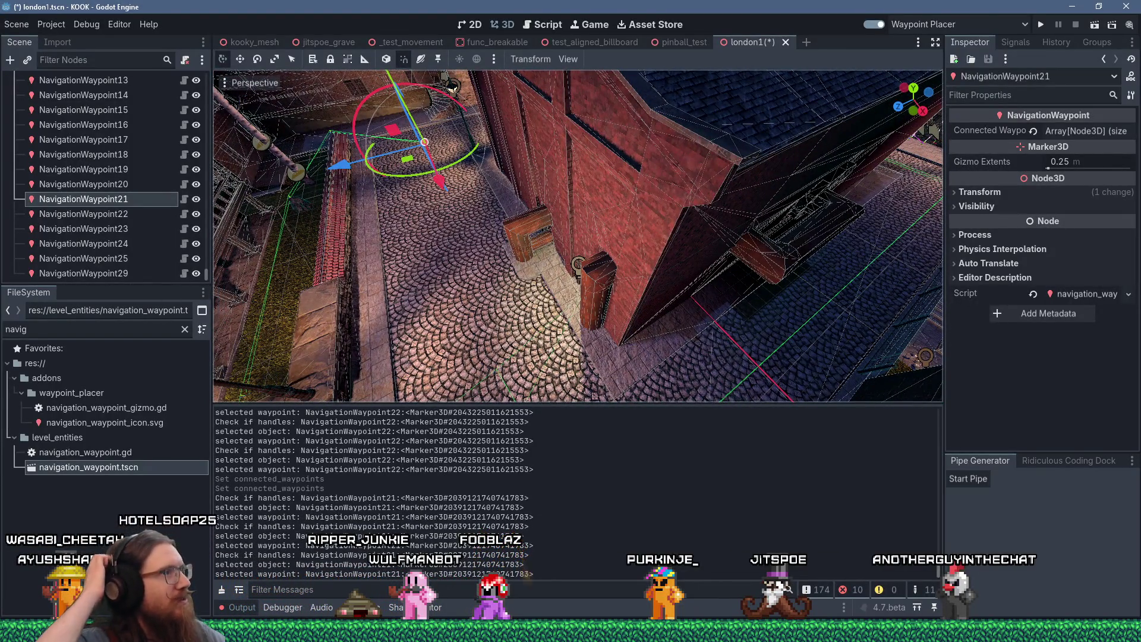
{"action": "mouse_move", "coordinate": [572, 308]}
{"action": "left_mouse_down"}
{"action": "mouse_move", "coordinate": [395, 262]}
{"action": "mouse_move", "coordinate": [446, 162]}
{"action": "mouse_move", "coordinate": [514, 204]}
{"action": "left_mouse_up"}
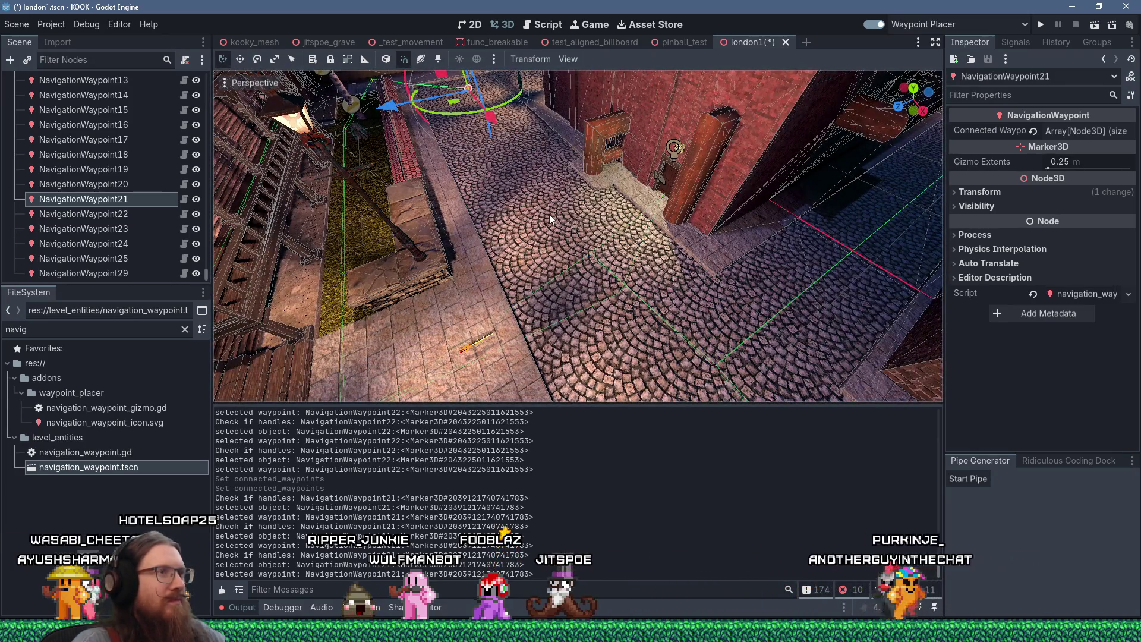
{"action": "scroll", "coordinate": [549, 214], "scroll_direction": "down", "scroll_amount": 5}
{"action": "scroll", "coordinate": [683, 326], "scroll_direction": "down", "scroll_amount": 2}
{"action": "scroll", "coordinate": [619, 298], "scroll_direction": "up", "scroll_amount": 4}
{"action": "mouse_move", "coordinate": [618, 299]}
{"action": "left_mouse_down"}
{"action": "mouse_move", "coordinate": [621, 214]}
{"action": "mouse_move", "coordinate": [580, 280]}
{"action": "mouse_move", "coordinate": [554, 204]}
{"action": "mouse_move", "coordinate": [541, 284]}
{"action": "mouse_move", "coordinate": [478, 293]}
{"action": "mouse_move", "coordinate": [480, 259]}
{"action": "mouse_move", "coordinate": [746, 330]}
{"action": "mouse_move", "coordinate": [547, 285]}
{"action": "mouse_move", "coordinate": [646, 230]}
{"action": "mouse_move", "coordinate": [690, 237]}
{"action": "left_mouse_up"}
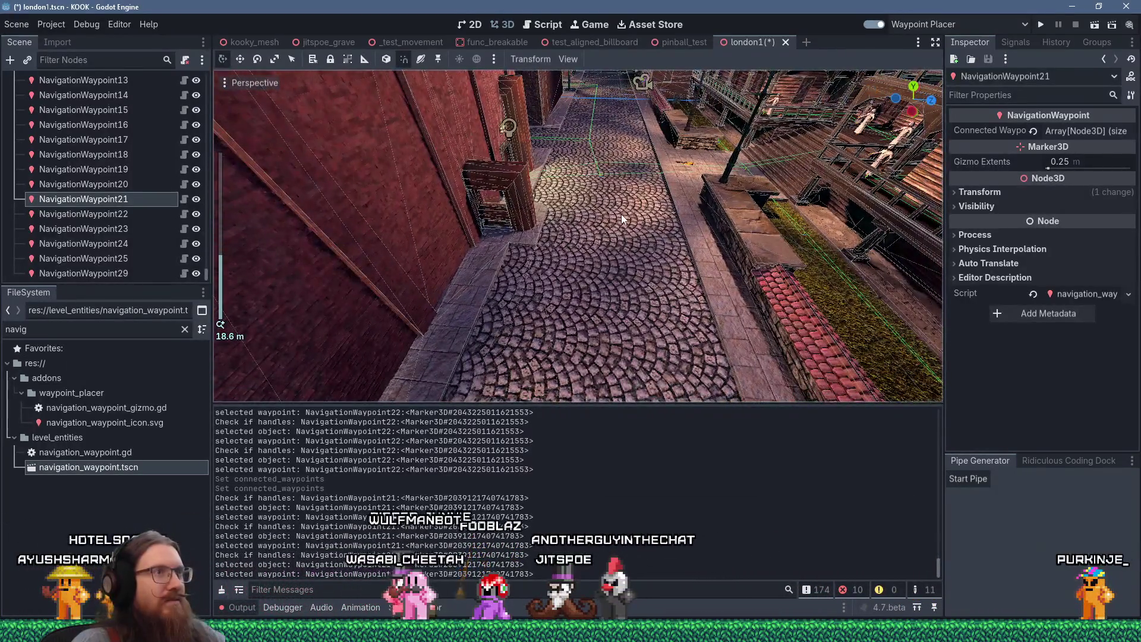
{"action": "scroll", "coordinate": [621, 214], "scroll_direction": "up", "scroll_amount": 3}
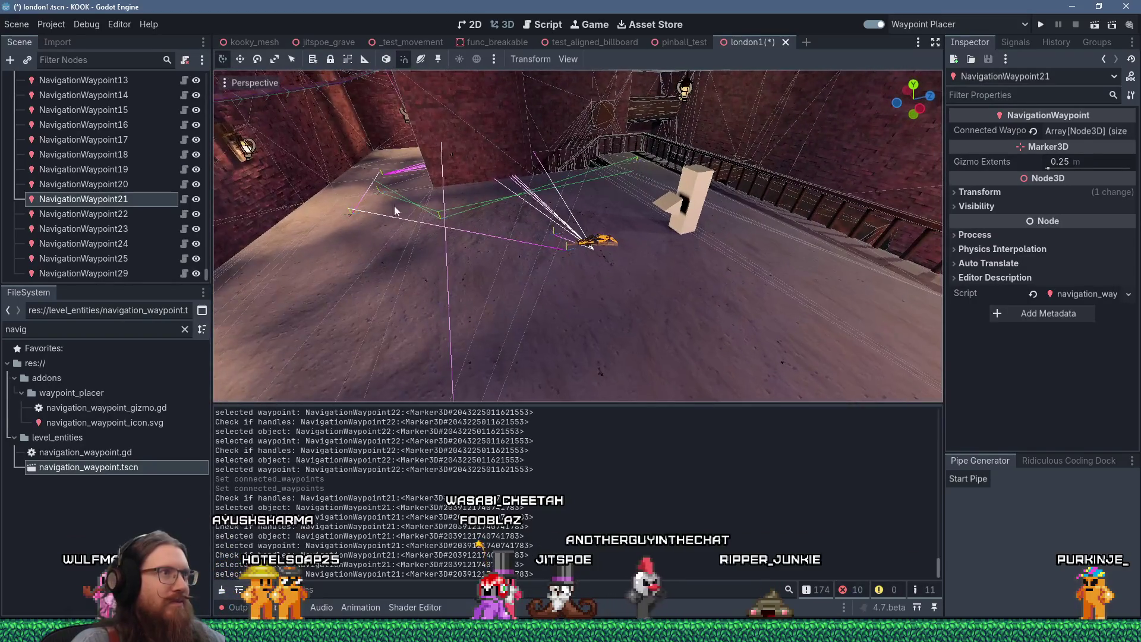
{"action": "mouse_move", "coordinate": [469, 166]}
{"action": "left_mouse_down"}
{"action": "mouse_move", "coordinate": [652, 137]}
{"action": "mouse_move", "coordinate": [676, 157]}
{"action": "mouse_move", "coordinate": [779, 135]}
{"action": "mouse_move", "coordinate": [543, 168]}
{"action": "mouse_move", "coordinate": [688, 145]}
{"action": "left_mouse_up"}
{"action": "mouse_move", "coordinate": [686, 146]}
{"action": "left_mouse_down"}
{"action": "mouse_move", "coordinate": [460, 166]}
{"action": "mouse_move", "coordinate": [355, 159]}
{"action": "mouse_move", "coordinate": [504, 191]}
{"action": "mouse_move", "coordinate": [391, 109]}
{"action": "mouse_move", "coordinate": [439, 212]}
{"action": "mouse_move", "coordinate": [466, 231]}
{"action": "mouse_move", "coordinate": [444, 202]}
{"action": "mouse_move", "coordinate": [514, 252]}
{"action": "mouse_move", "coordinate": [492, 186]}
{"action": "mouse_move", "coordinate": [332, 211]}
{"action": "mouse_move", "coordinate": [490, 248]}
{"action": "mouse_move", "coordinate": [501, 238]}
{"action": "mouse_move", "coordinate": [600, 244]}
{"action": "mouse_move", "coordinate": [809, 290]}
{"action": "mouse_move", "coordinate": [572, 264]}
{"action": "mouse_move", "coordinate": [682, 276]}
{"action": "mouse_move", "coordinate": [694, 294]}
{"action": "mouse_move", "coordinate": [620, 350]}
{"action": "mouse_move", "coordinate": [646, 324]}
{"action": "left_mouse_up"}
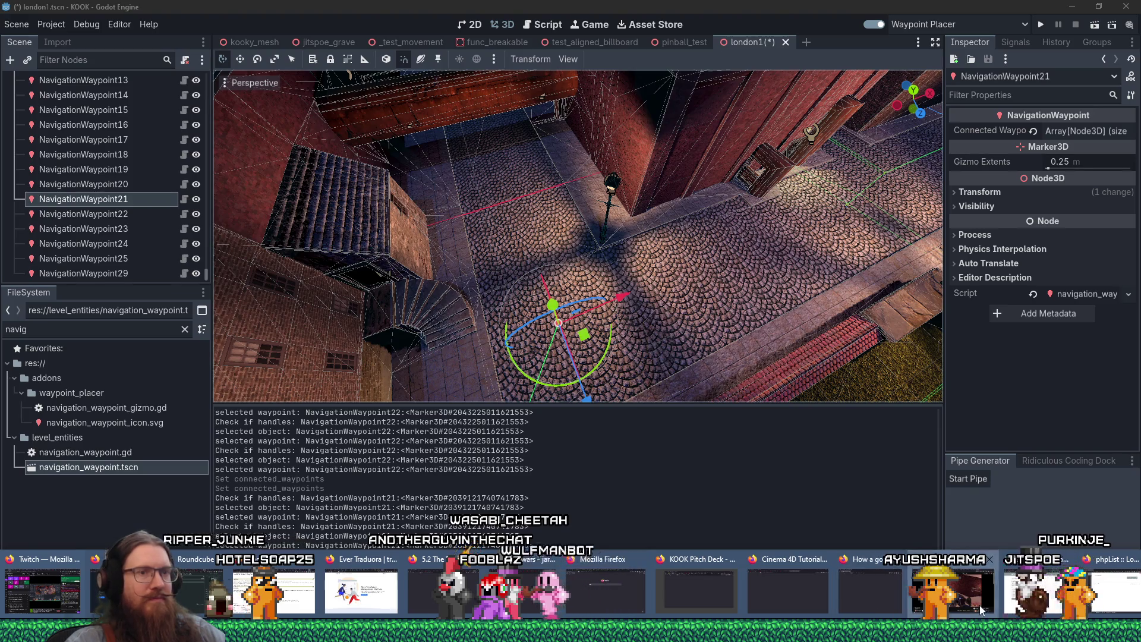
Step: Open twitch in a new Firefox tab and go to the Software and Game Development category
{"action": "key", "text": "alt+Tab"}
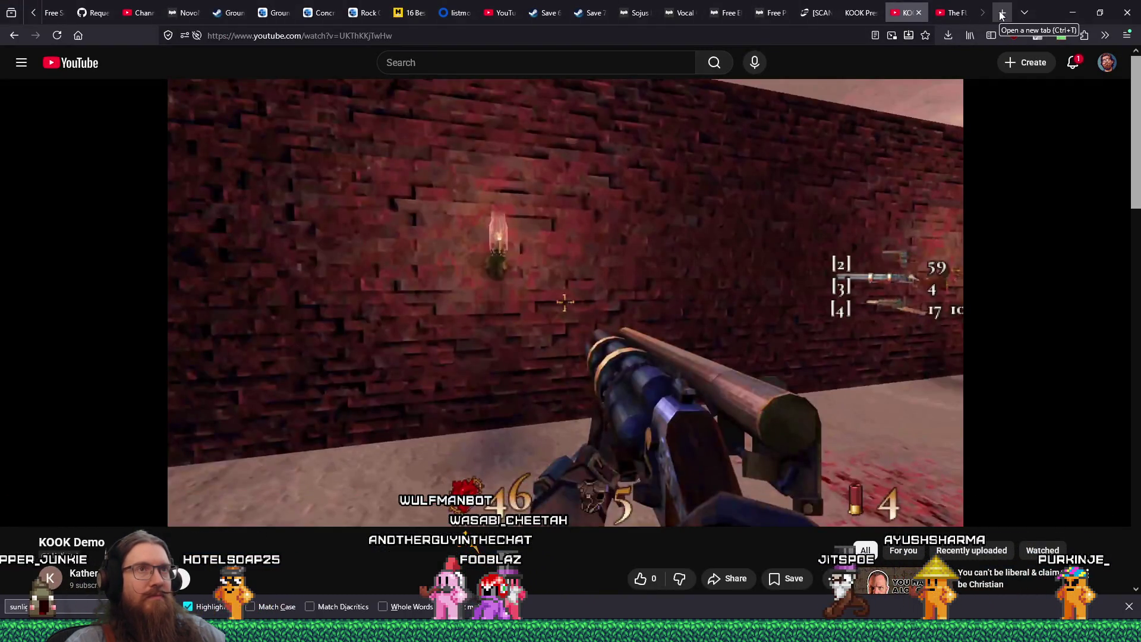
{"action": "left_click", "coordinate": [1002, 13]}
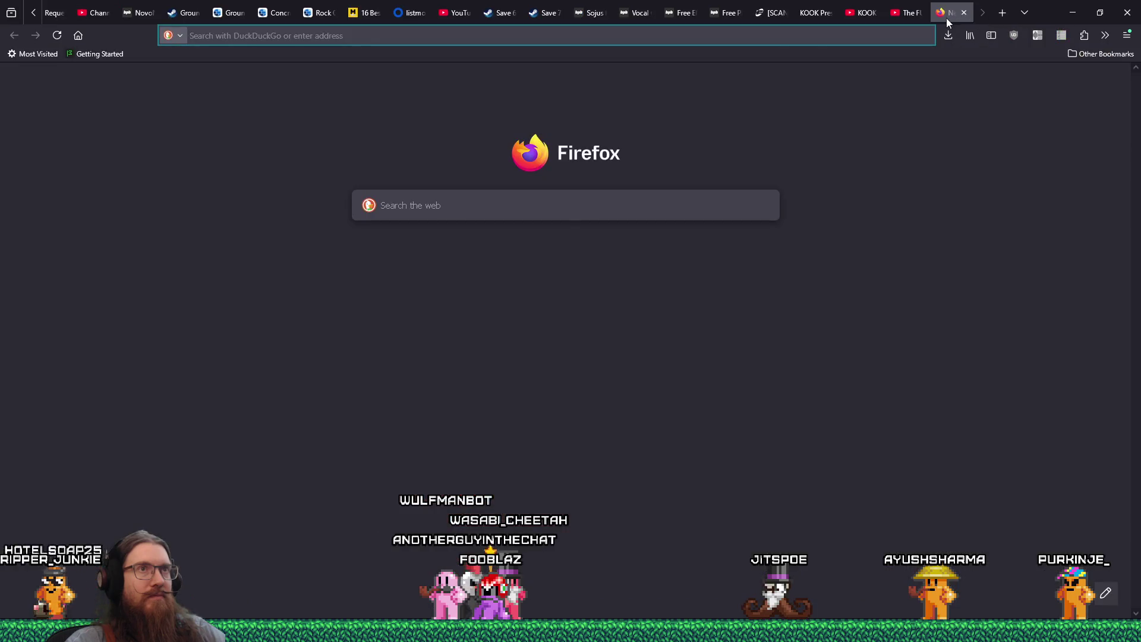
{"action": "type", "text": "twitch.tv/"}
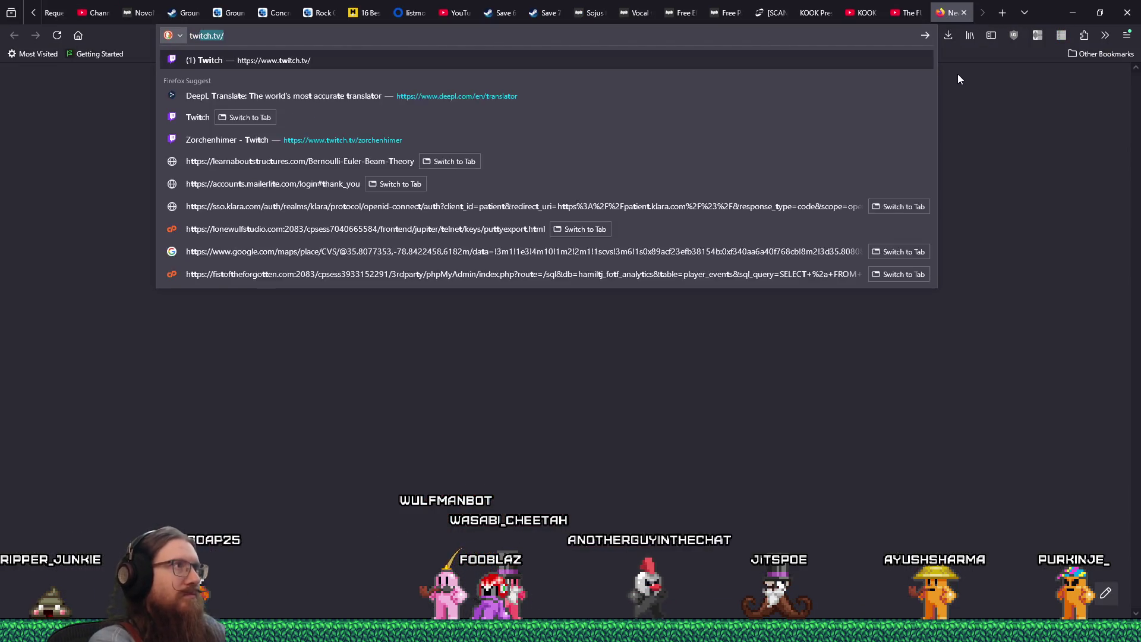
{"action": "key", "text": "Return"}
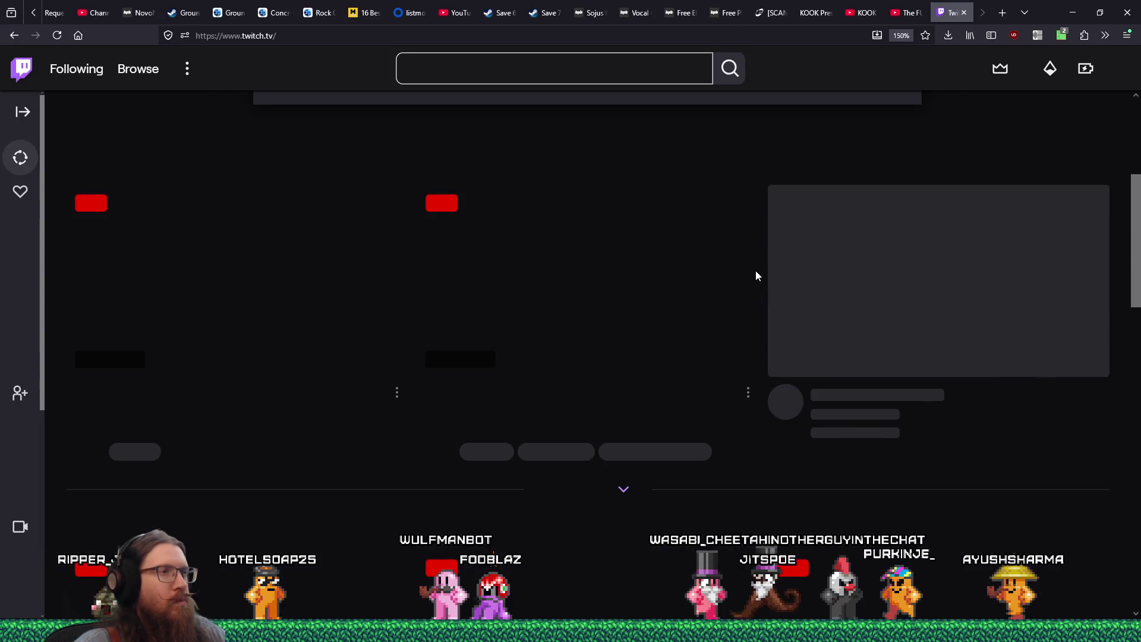
{"action": "scroll", "coordinate": [737, 285], "scroll_direction": "down", "scroll_amount": 5}
{"action": "scroll", "coordinate": [642, 300], "scroll_direction": "down", "scroll_amount": 3}
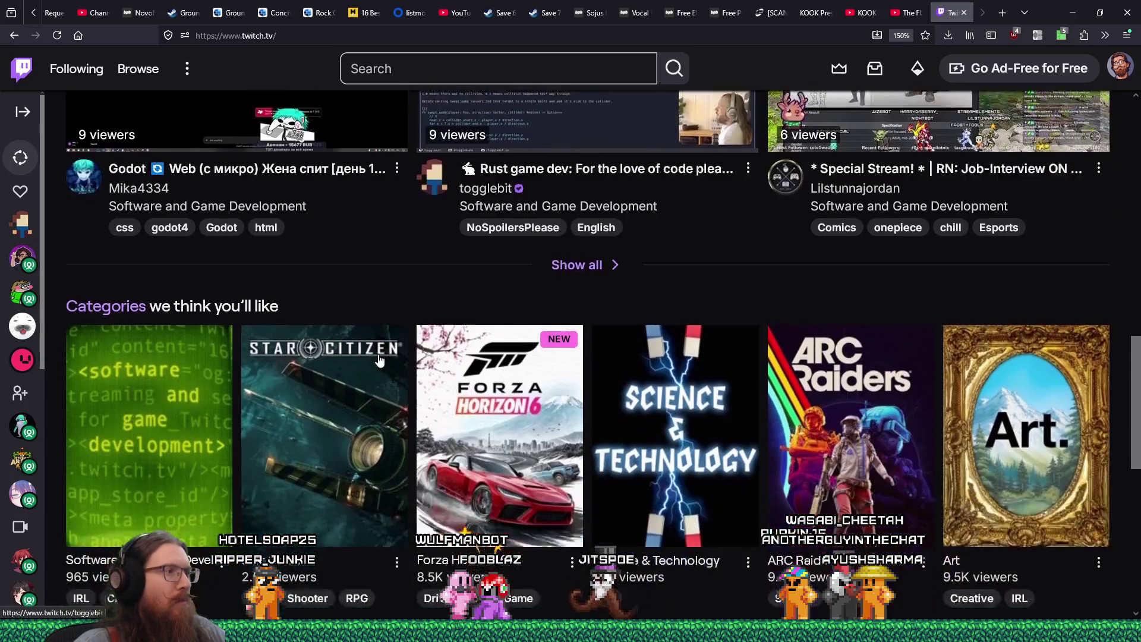
{"action": "left_click", "coordinate": [588, 171]}
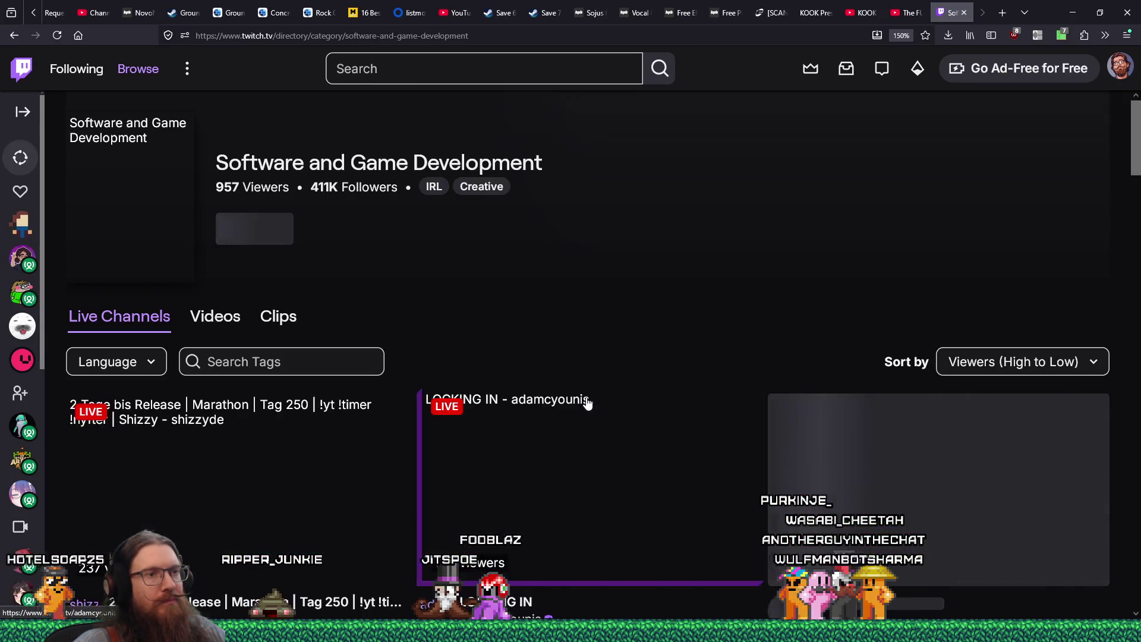
Step: Open the Rust + Godot live stream in a background tab and switch to it
{"action": "scroll", "coordinate": [586, 402], "scroll_direction": "down", "scroll_amount": 3}
{"action": "scroll", "coordinate": [588, 403], "scroll_direction": "down", "scroll_amount": 3}
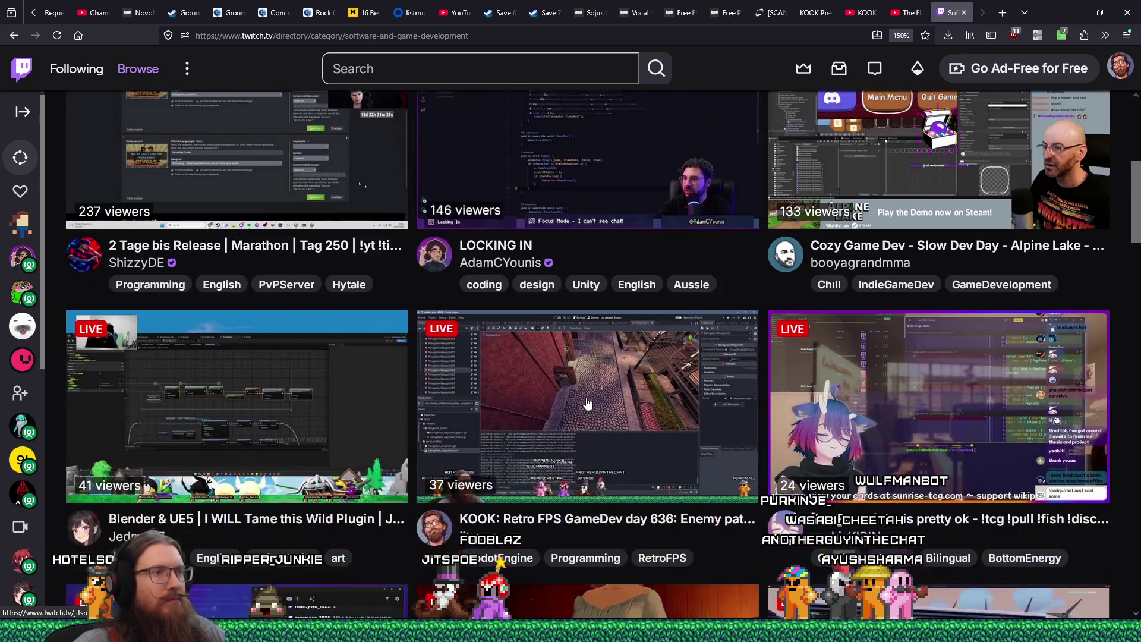
{"action": "scroll", "coordinate": [587, 403], "scroll_direction": "down", "scroll_amount": 8}
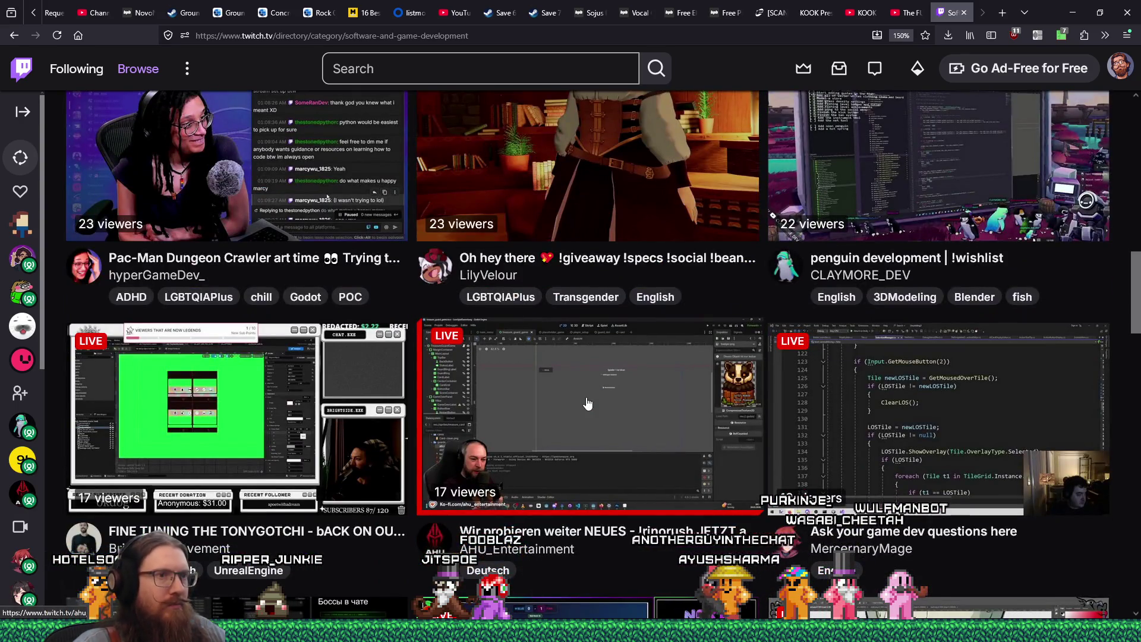
{"action": "scroll", "coordinate": [587, 404], "scroll_direction": "down", "scroll_amount": 14}
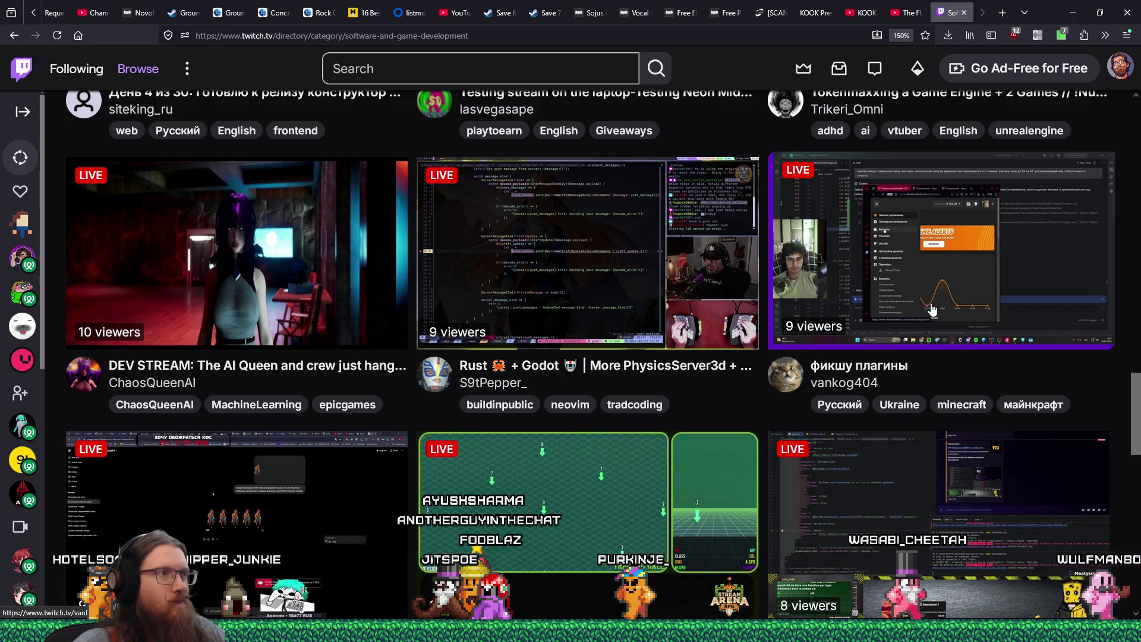
{"action": "middle_click", "coordinate": [932, 309]}
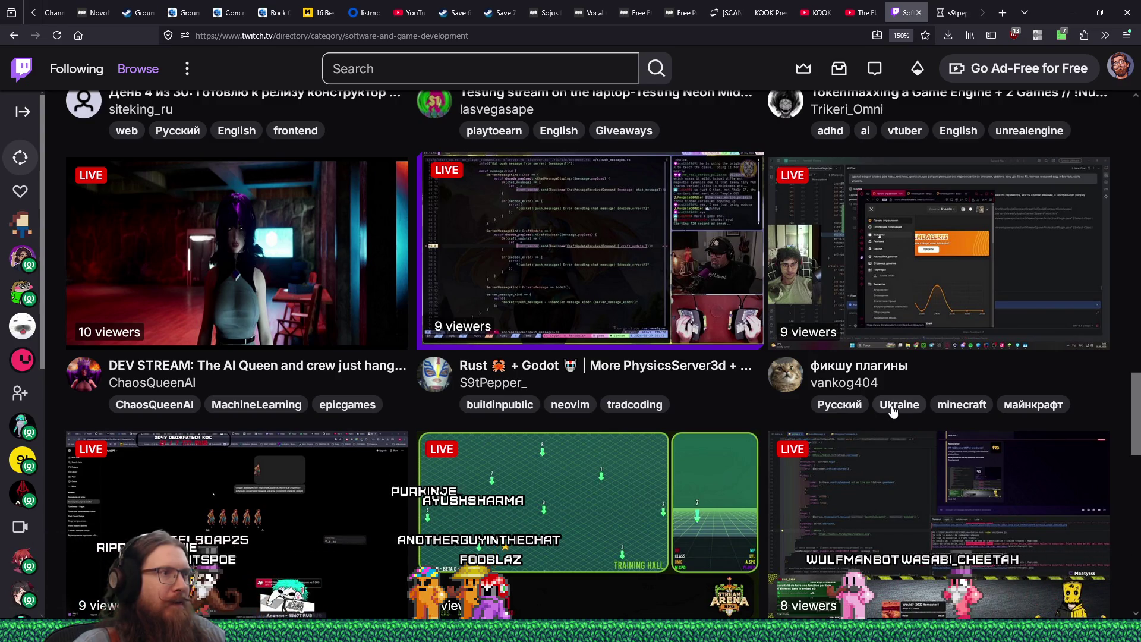
{"action": "scroll", "coordinate": [672, 417], "scroll_direction": "down", "scroll_amount": 2}
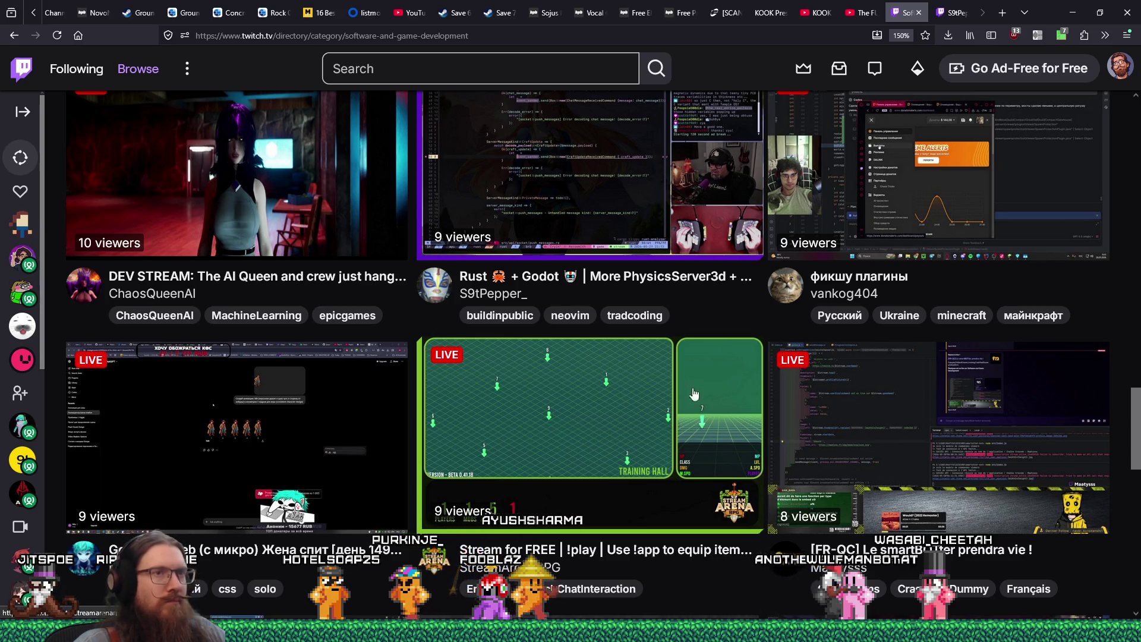
{"action": "key", "text": "ctrl+Tab"}
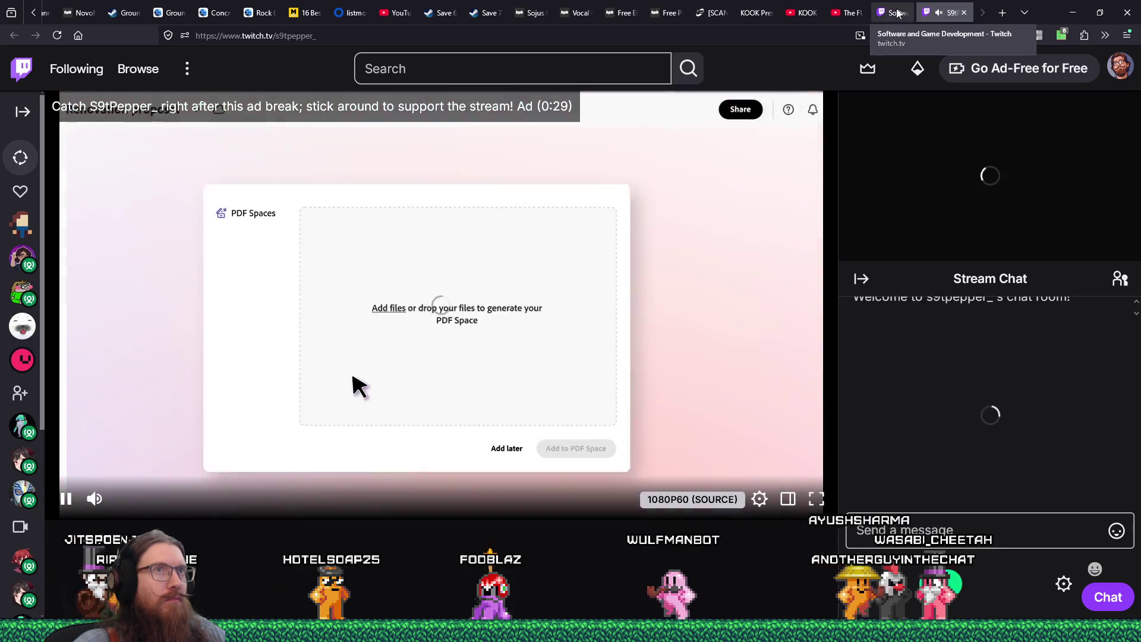
Step: Check another open stream, then return to the directory and scroll further down the listings
{"action": "left_click", "coordinate": [897, 13]}
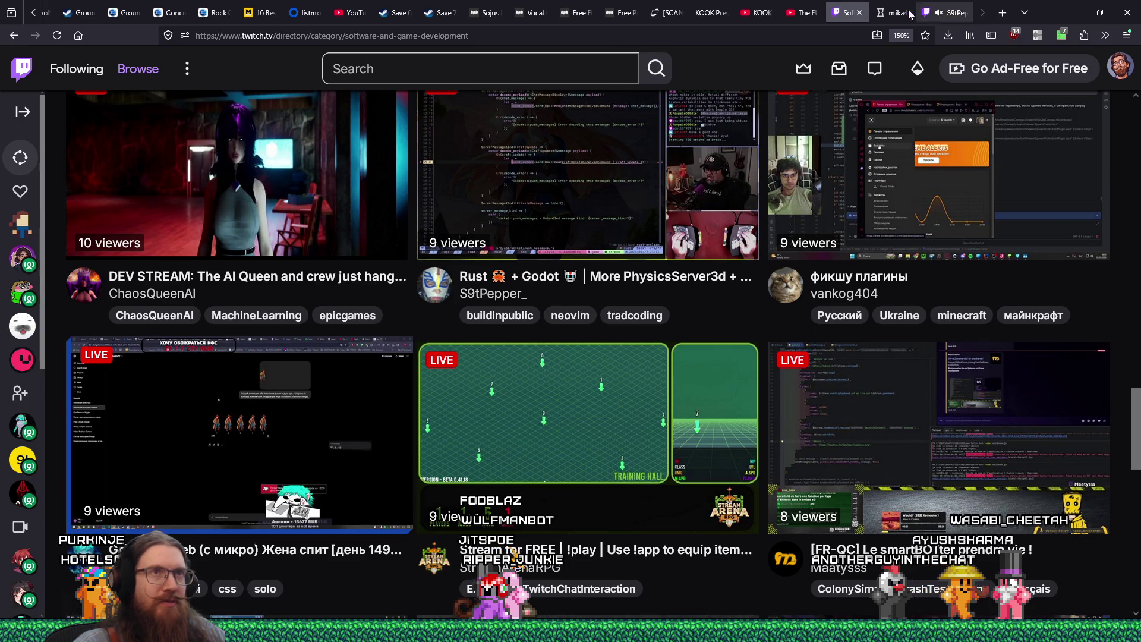
{"action": "left_click", "coordinate": [913, 13]}
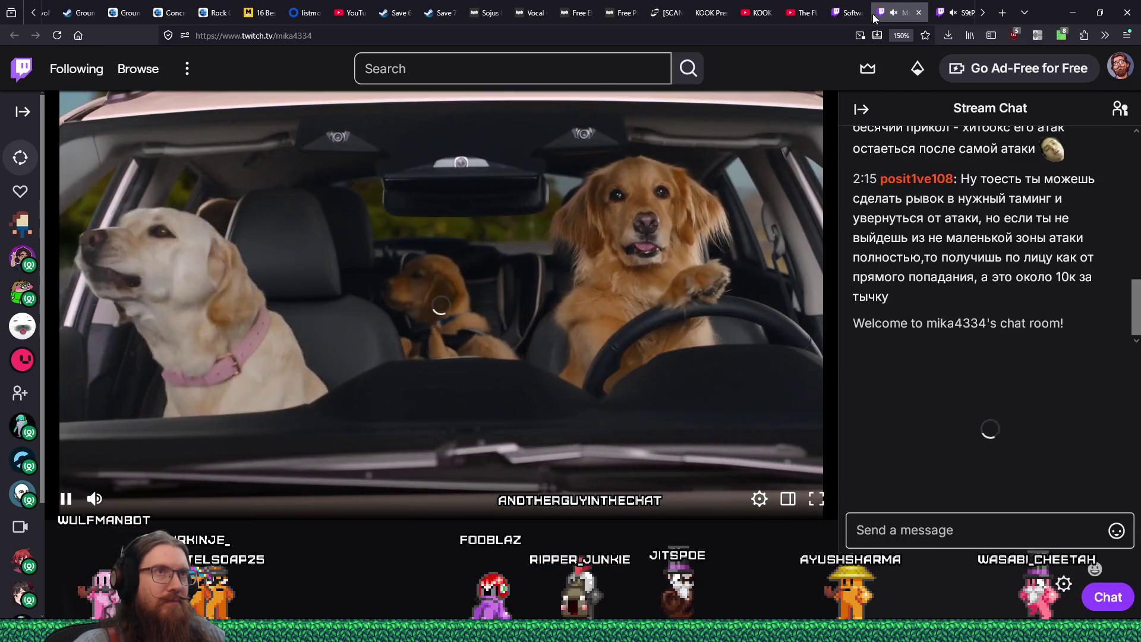
{"action": "left_click", "coordinate": [851, 13]}
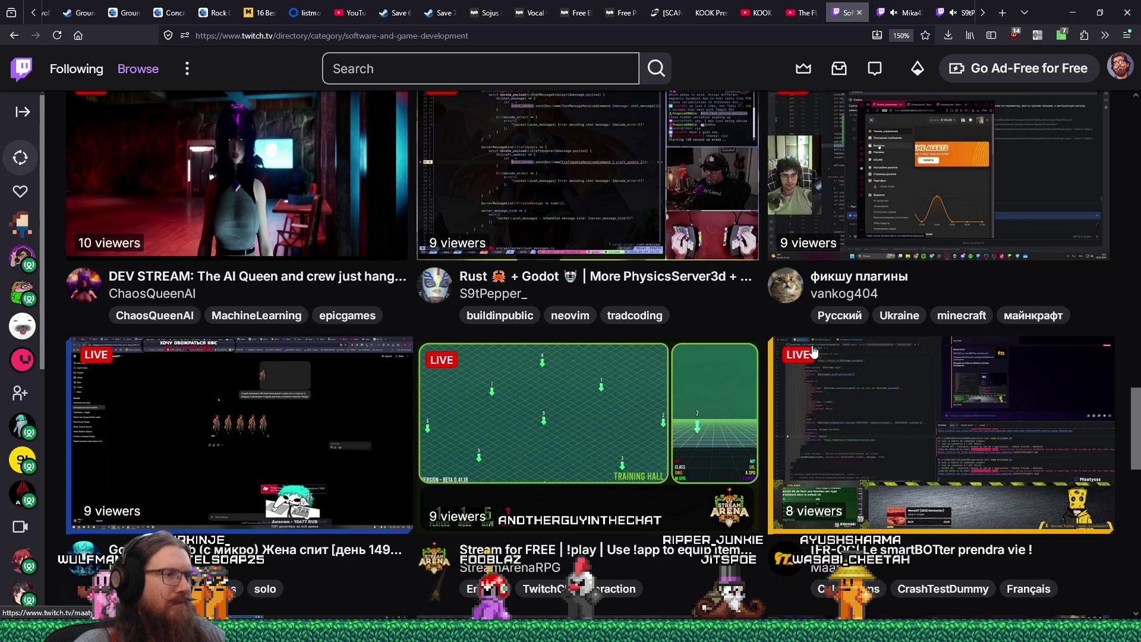
{"action": "scroll", "coordinate": [813, 350], "scroll_direction": "down", "scroll_amount": 3}
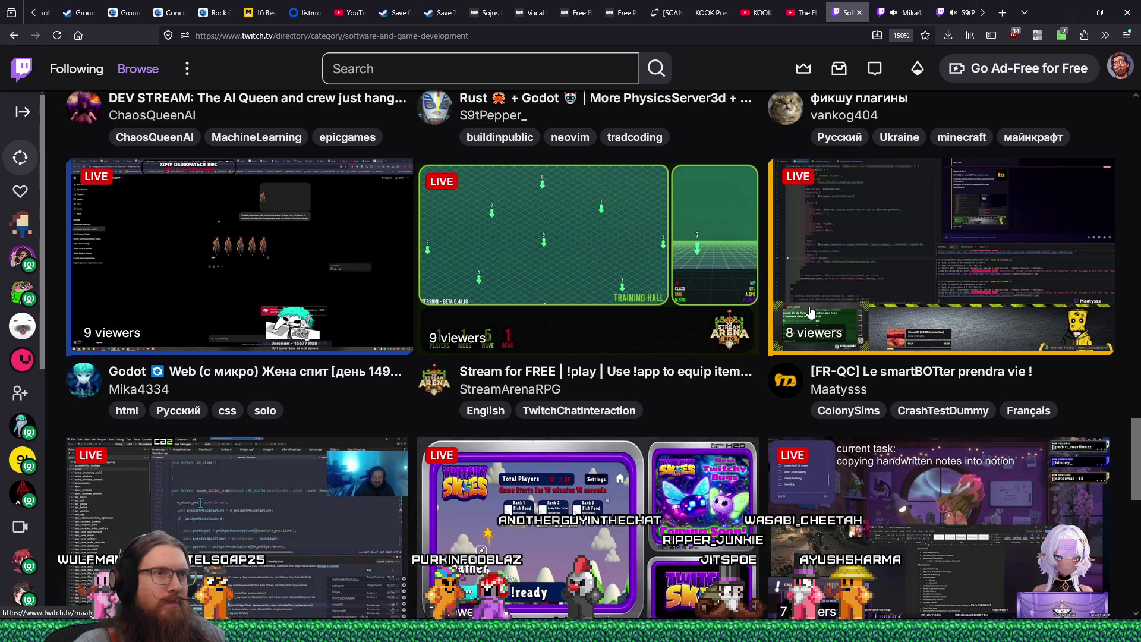
{"action": "scroll", "coordinate": [810, 312], "scroll_direction": "down", "scroll_amount": 3}
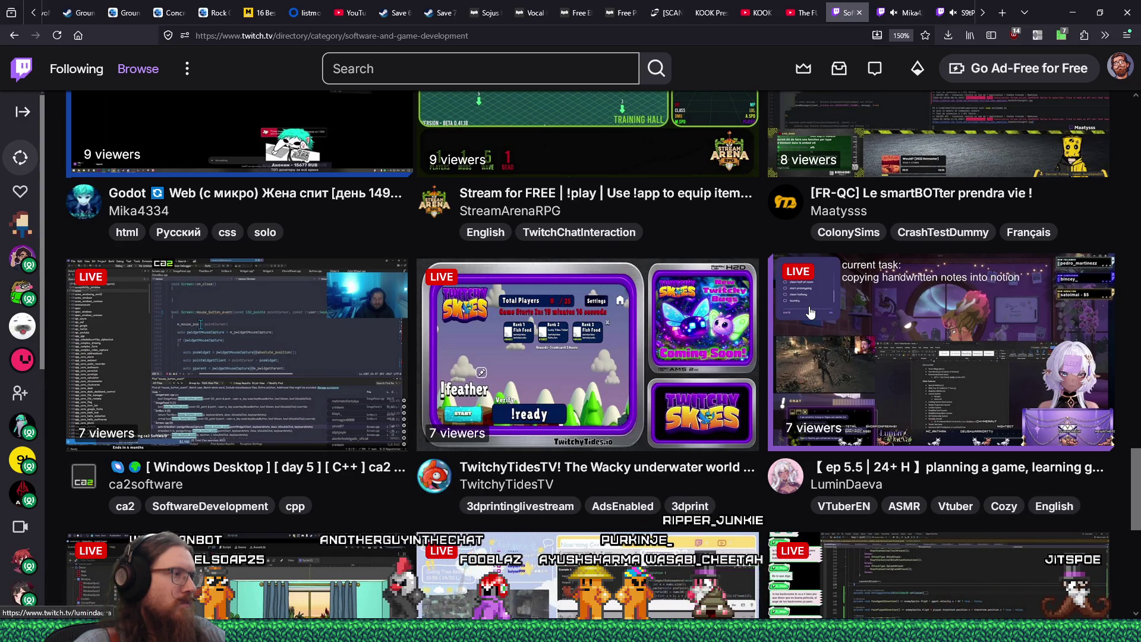
{"action": "scroll", "coordinate": [810, 312], "scroll_direction": "down", "scroll_amount": 2}
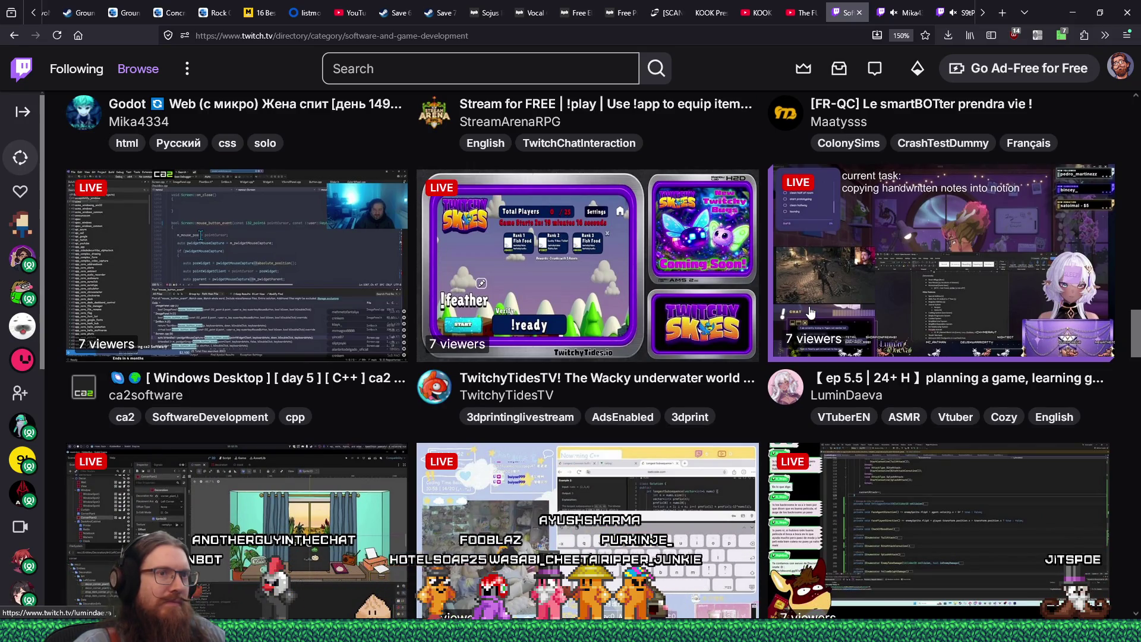
{"action": "scroll", "coordinate": [810, 312], "scroll_direction": "down", "scroll_amount": 2}
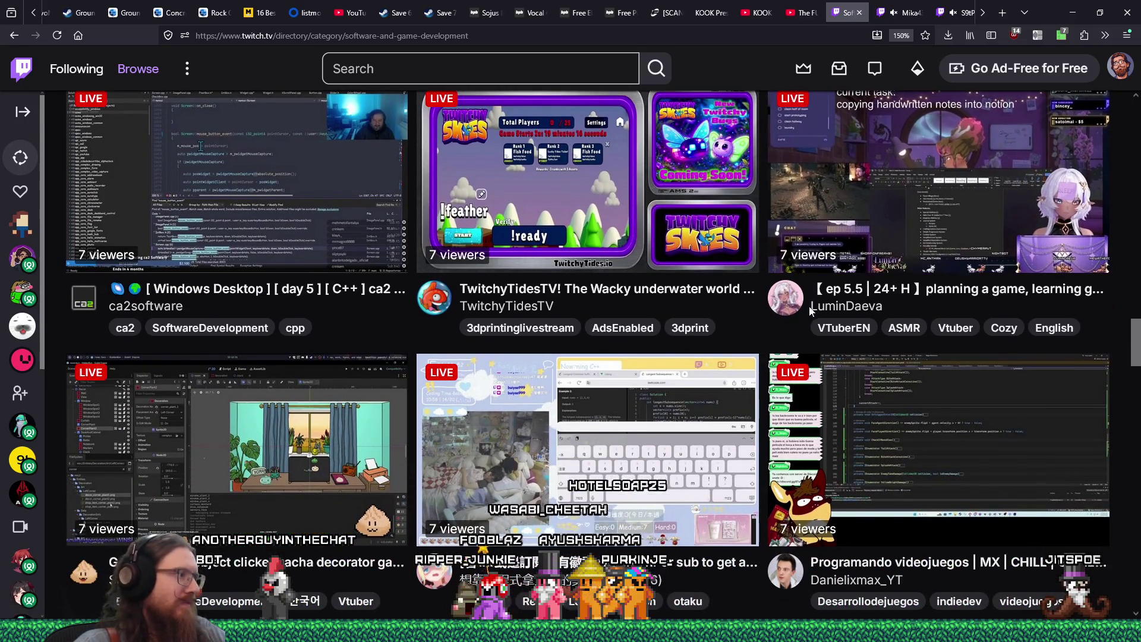
{"action": "scroll", "coordinate": [811, 312], "scroll_direction": "down", "scroll_amount": 2}
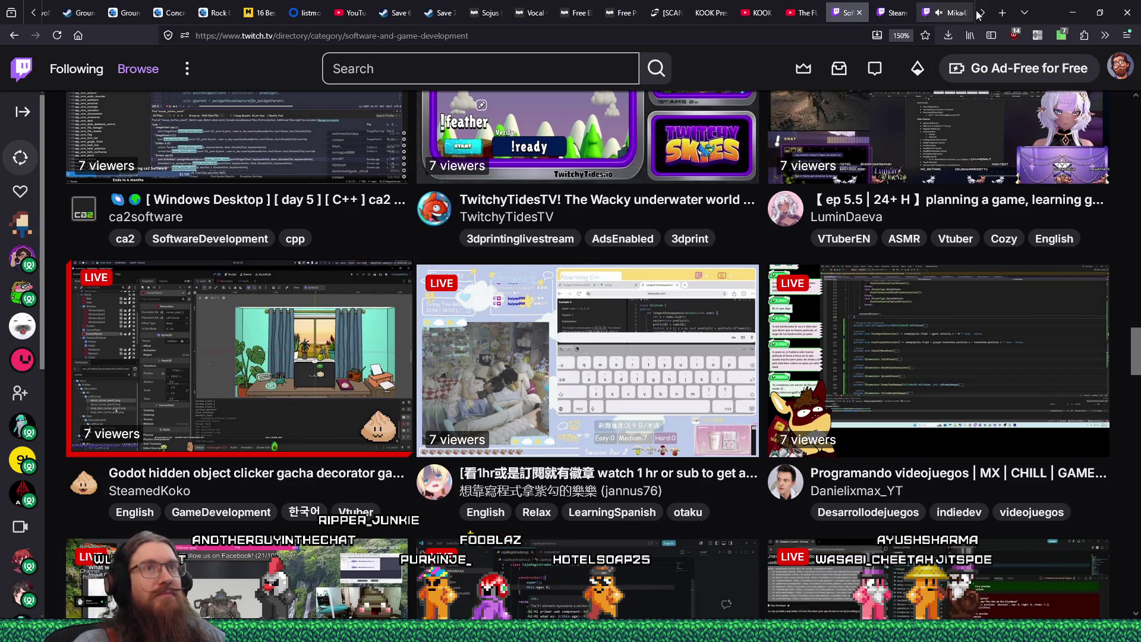
{"action": "scroll", "coordinate": [945, 15], "scroll_direction": "down", "scroll_amount": 2}
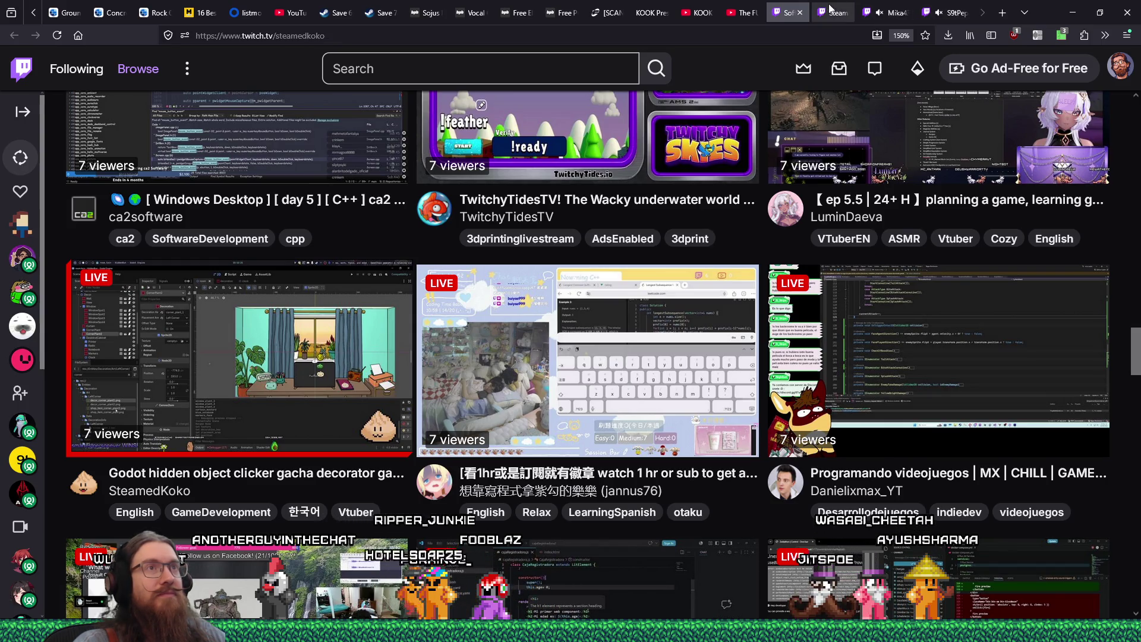
Step: View SteamedKoko's live Godot stream, checking its About and Goals panels, then bring up recent_raids.txt
{"action": "left_click", "coordinate": [831, 10]}
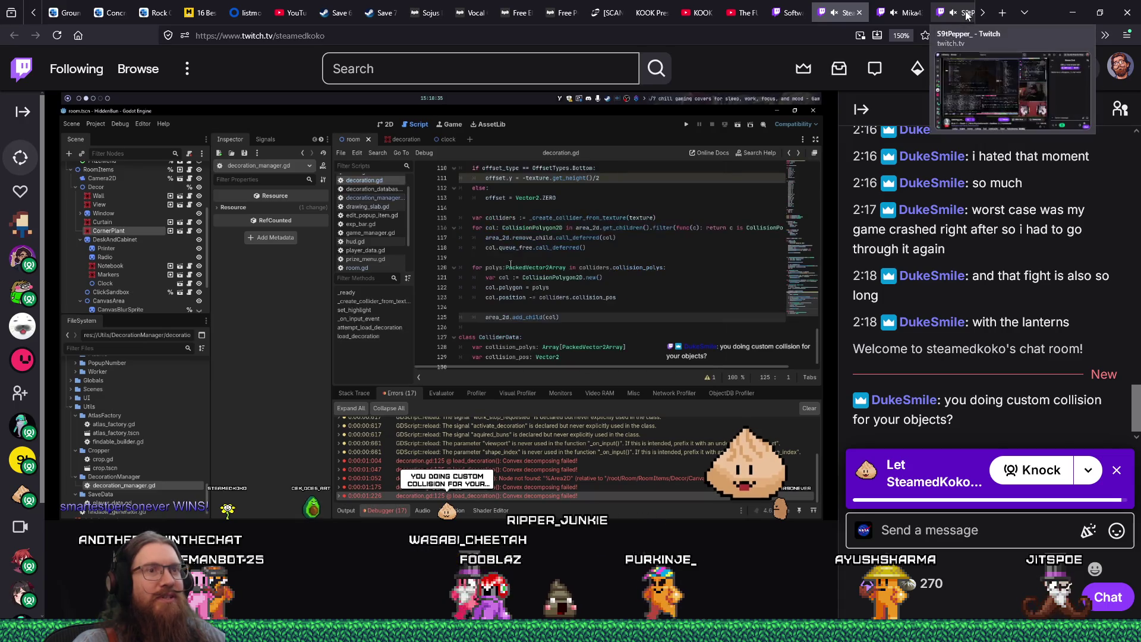
{"action": "scroll", "coordinate": [682, 238], "scroll_direction": "down", "scroll_amount": 4}
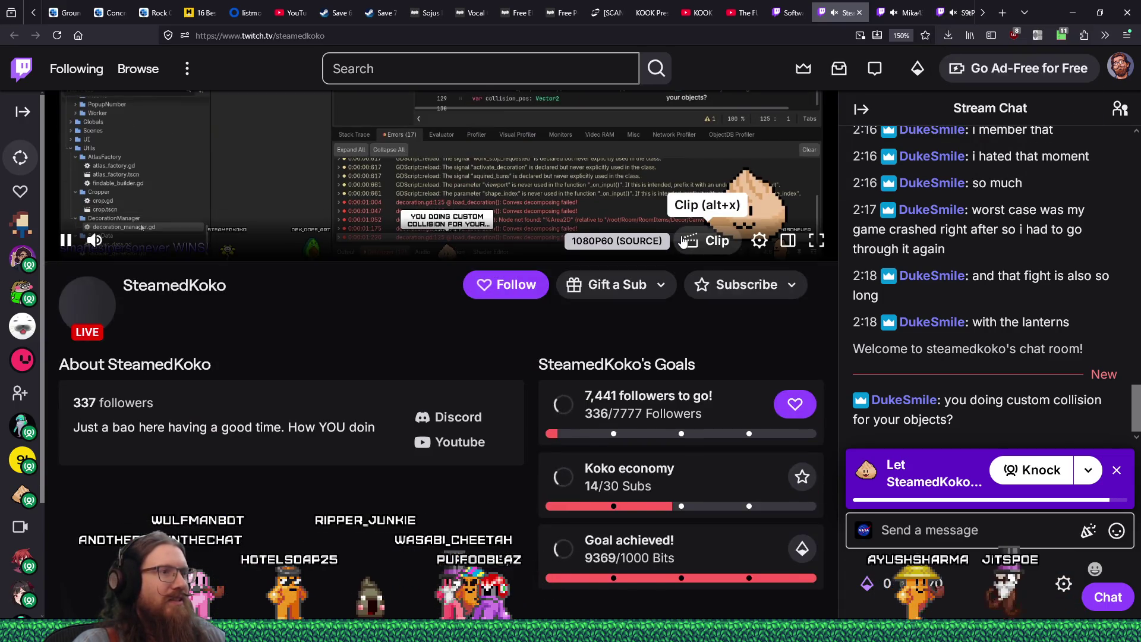
{"action": "scroll", "coordinate": [682, 240], "scroll_direction": "up", "scroll_amount": 5}
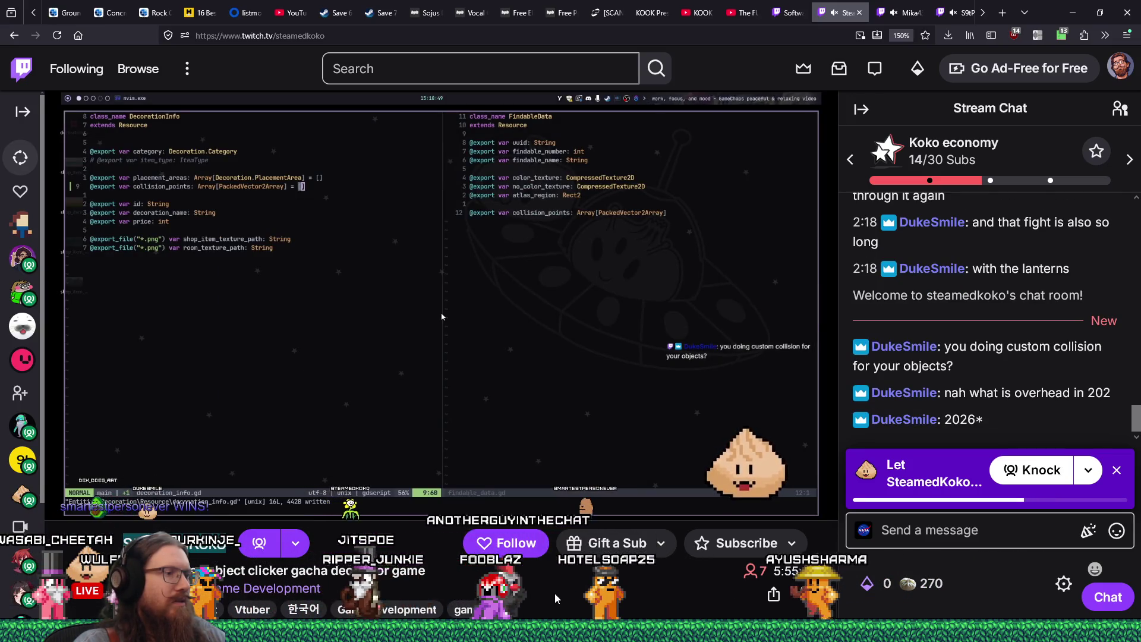
{"action": "key", "text": "alt+Tab"}
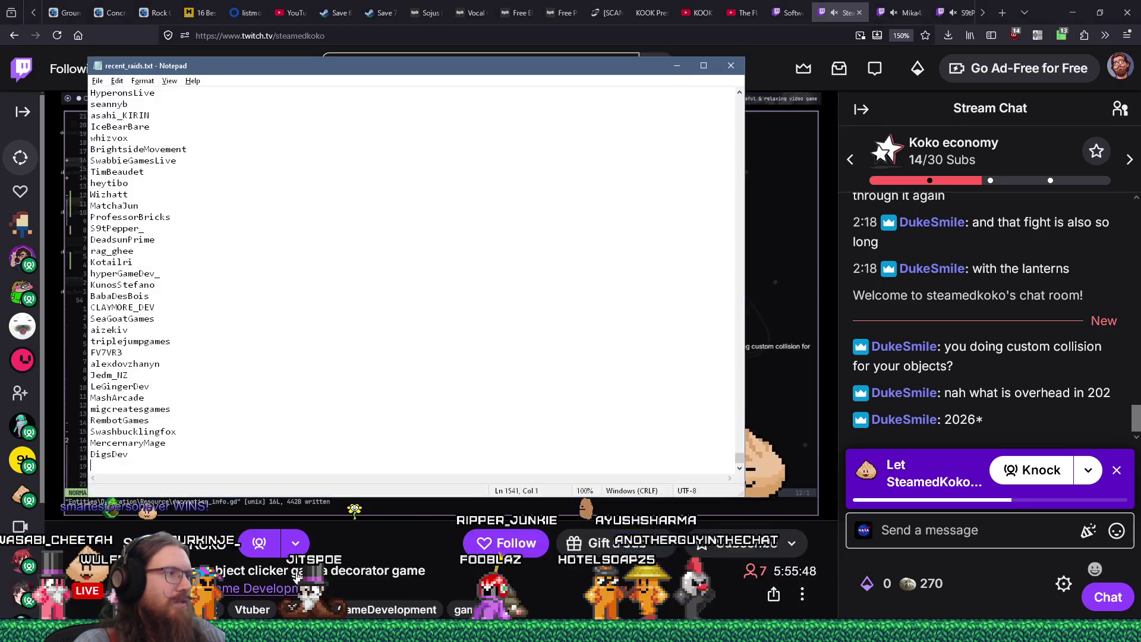
Step: Confirm SteamedKoko isn't in recent_raids.txt, add it below DigsDev, and return to Twitch
{"action": "key", "text": "ctrl+f"}
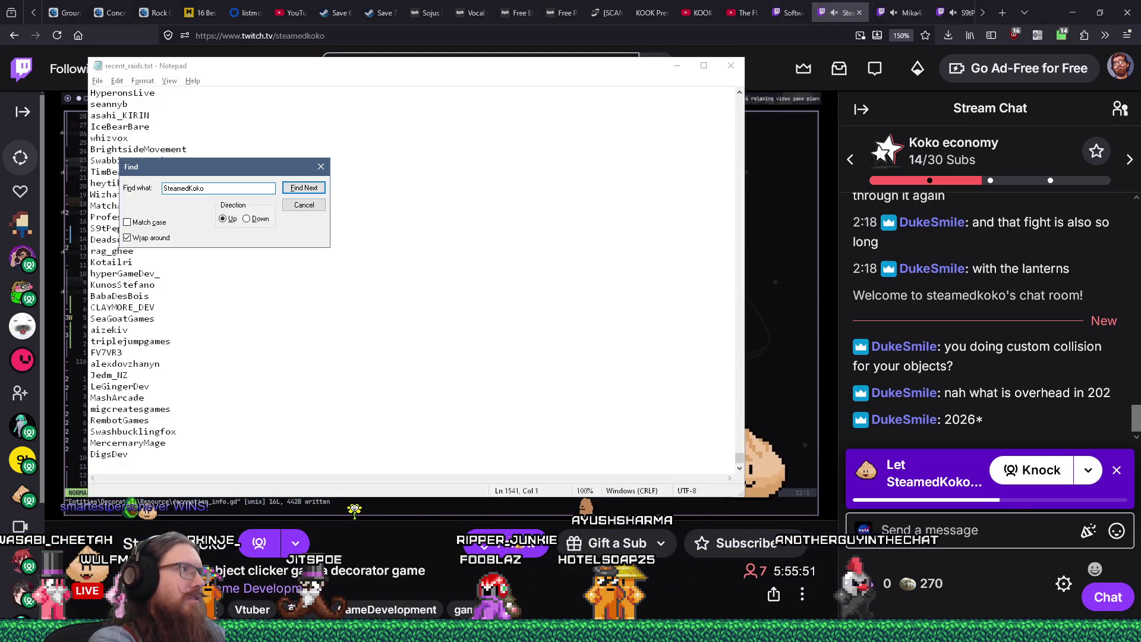
{"action": "key", "text": "Return"}
{"action": "key", "text": "Return"}
{"action": "key", "text": "Escape"}
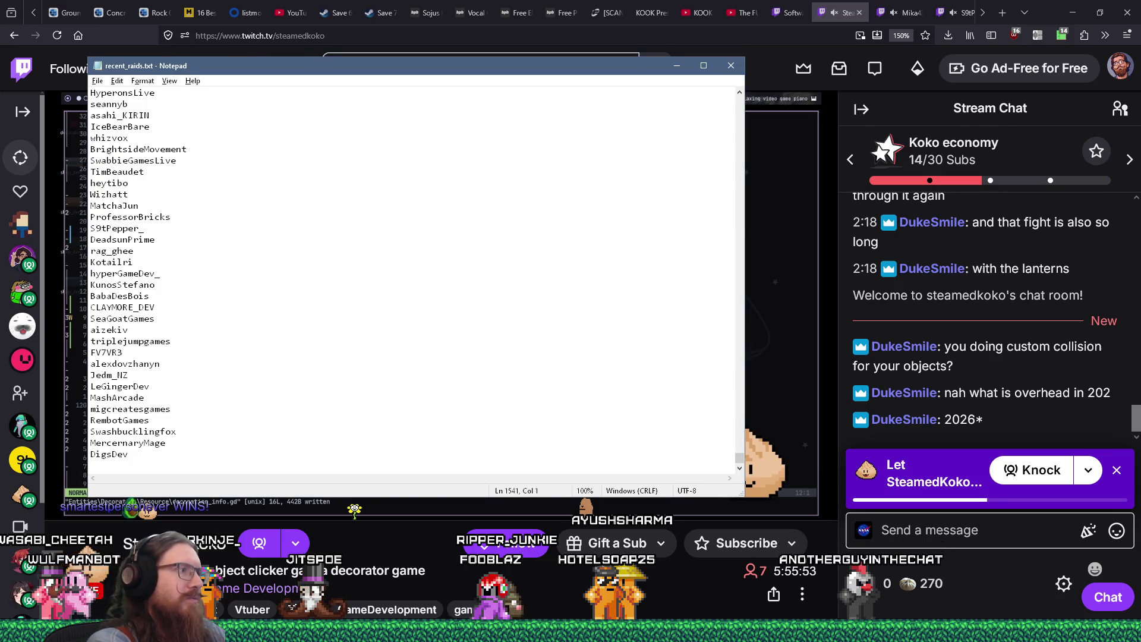
{"action": "type", "text": "SteamedKoko"}
{"action": "key", "text": "Return"}
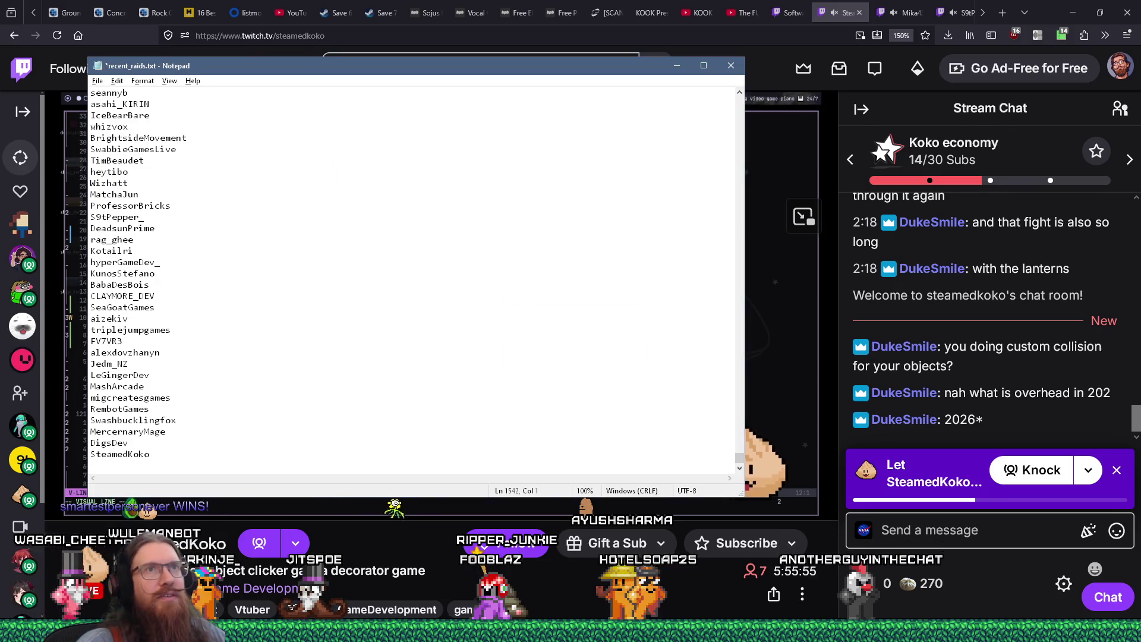
{"action": "key", "text": "alt+Tab"}
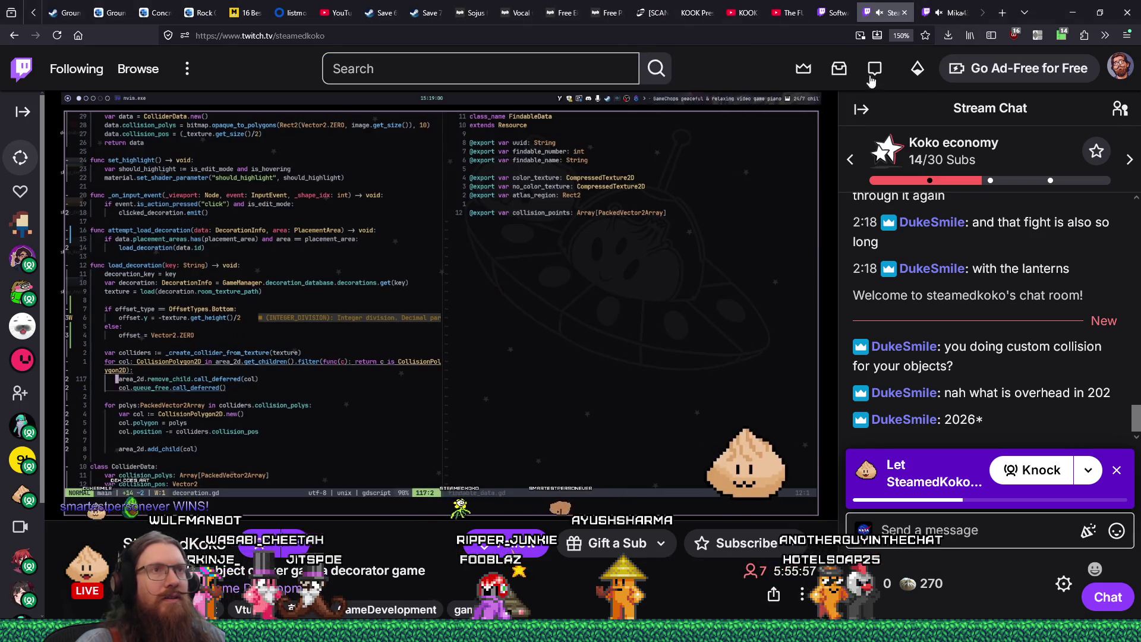
Step: Accept SteamedKoko's chat rules from the chat input
{"action": "scroll", "coordinate": [880, 14], "scroll_direction": "up", "scroll_amount": 1}
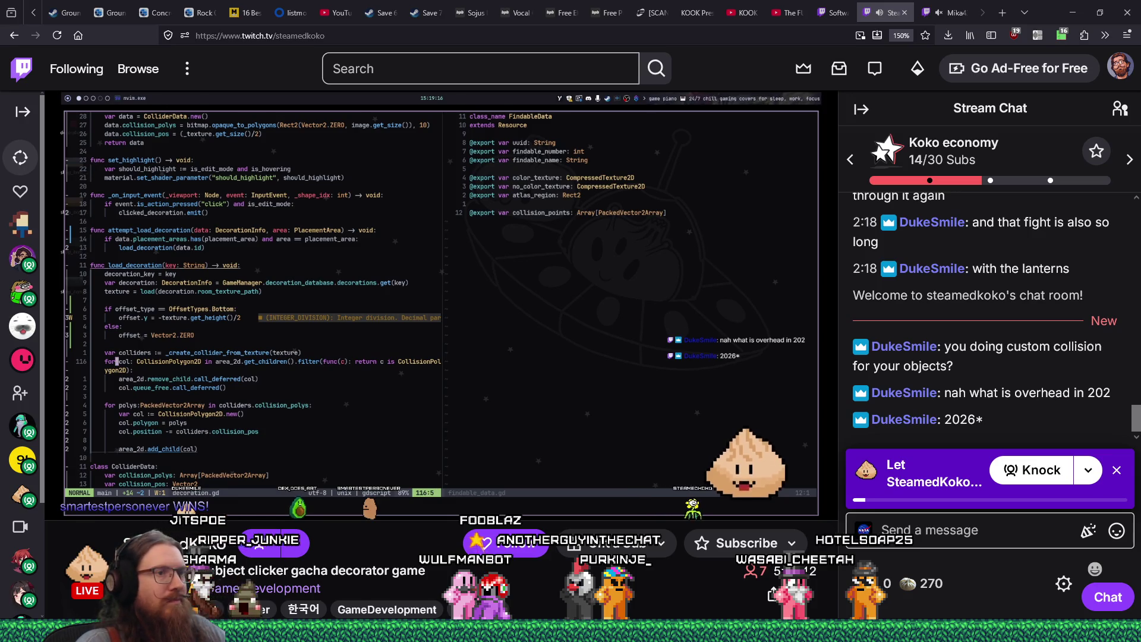
{"action": "left_click", "coordinate": [972, 525]}
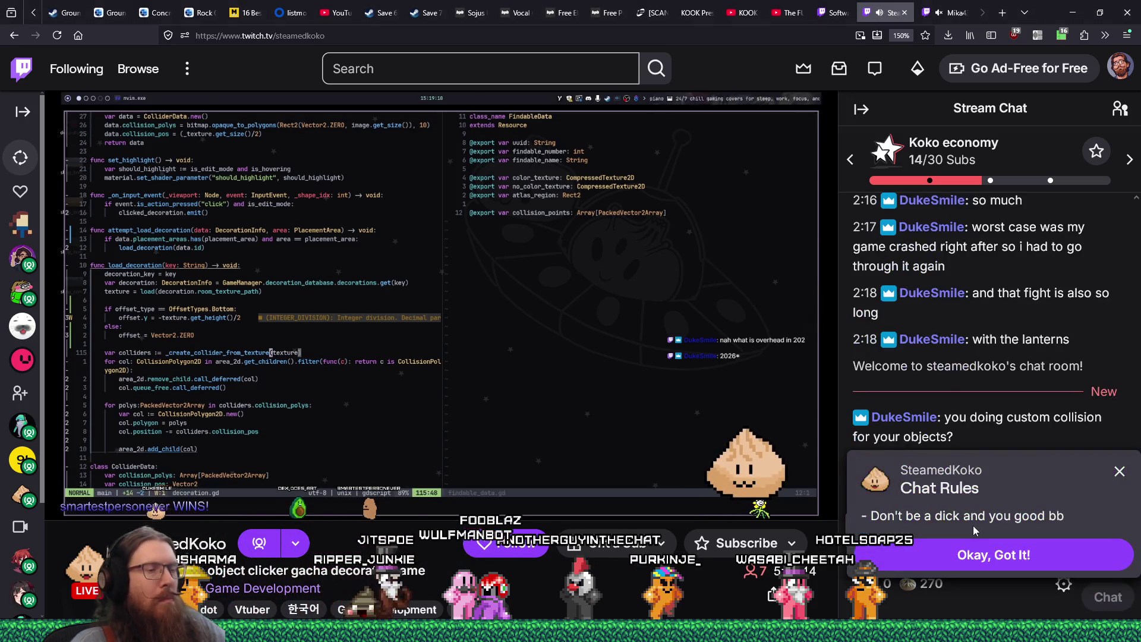
{"action": "left_click", "coordinate": [994, 555]}
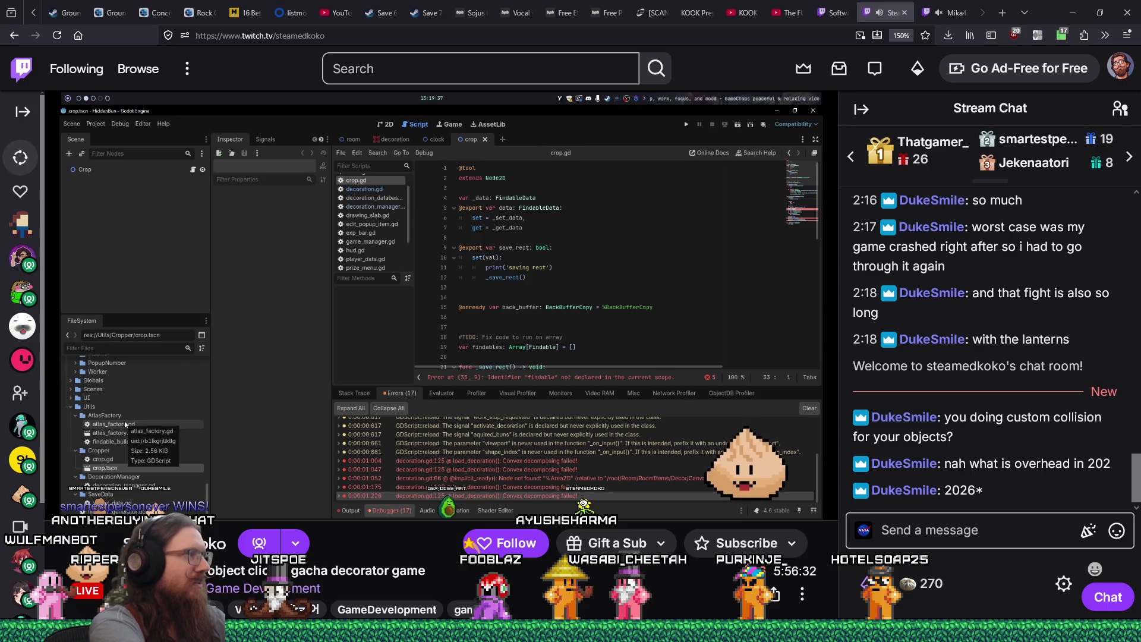
Step: Close the Mika4334 stream tab and lower SteamedKoko's stream volume to 17%
{"action": "left_click", "coordinate": [965, 13]}
{"action": "left_click", "coordinate": [878, 17]}
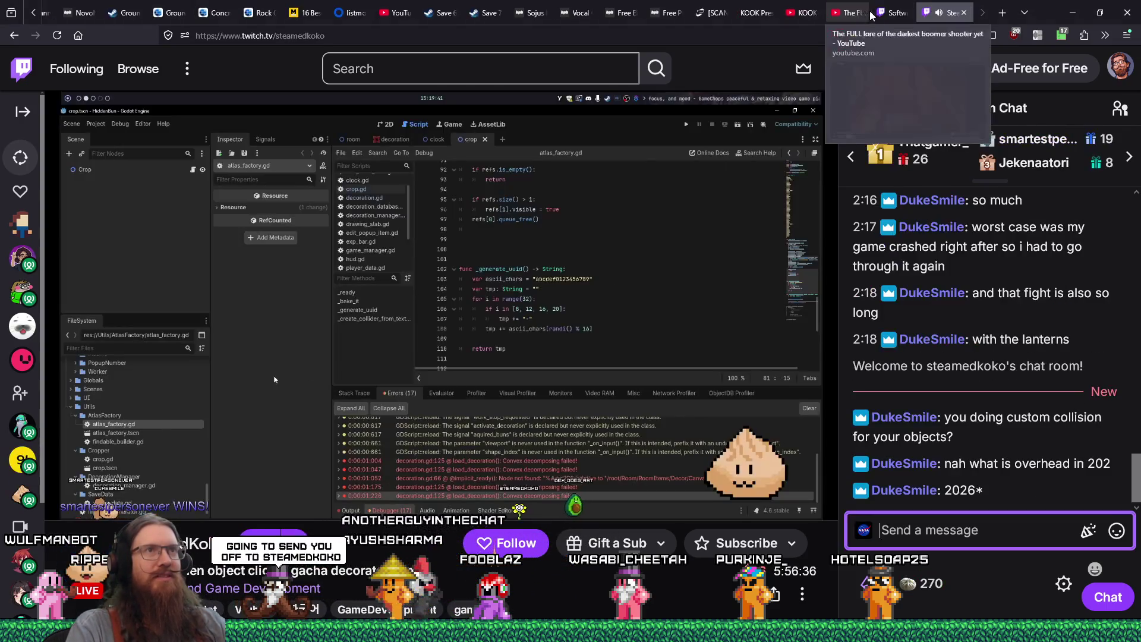
{"action": "left_click", "coordinate": [964, 13]}
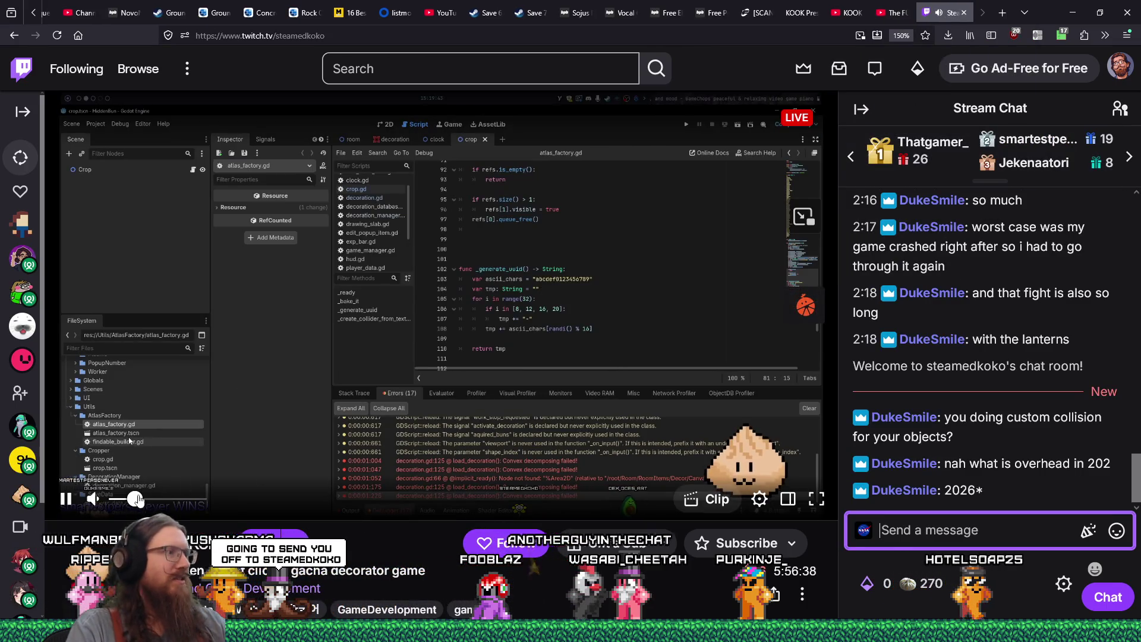
{"action": "left_click_drag", "start_coordinate": [133, 499], "coordinate": [127, 499]}
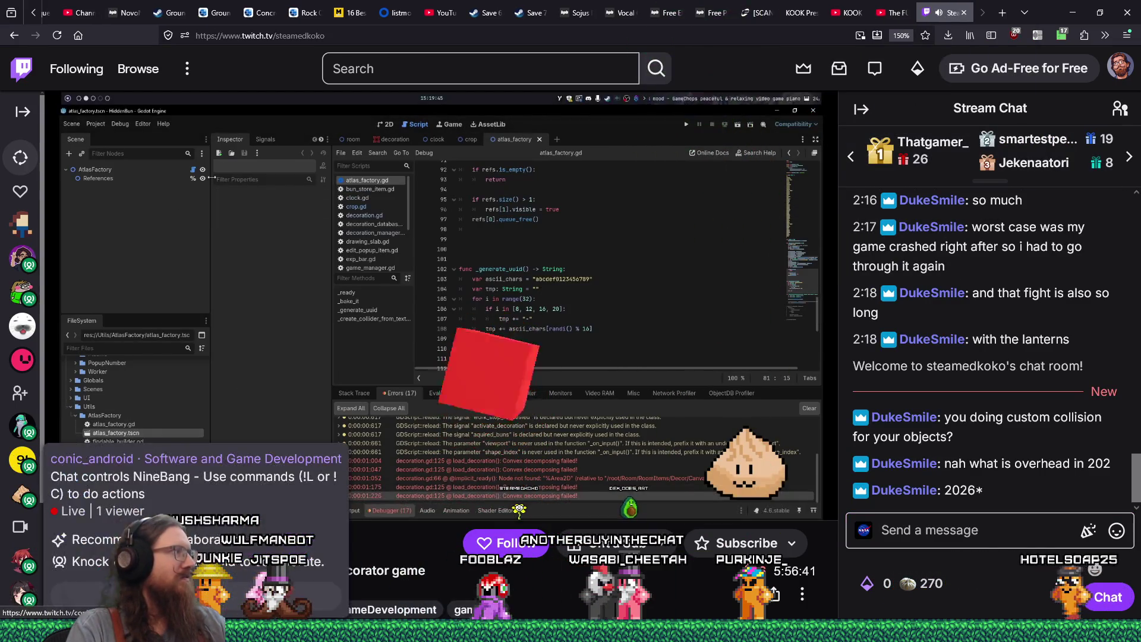